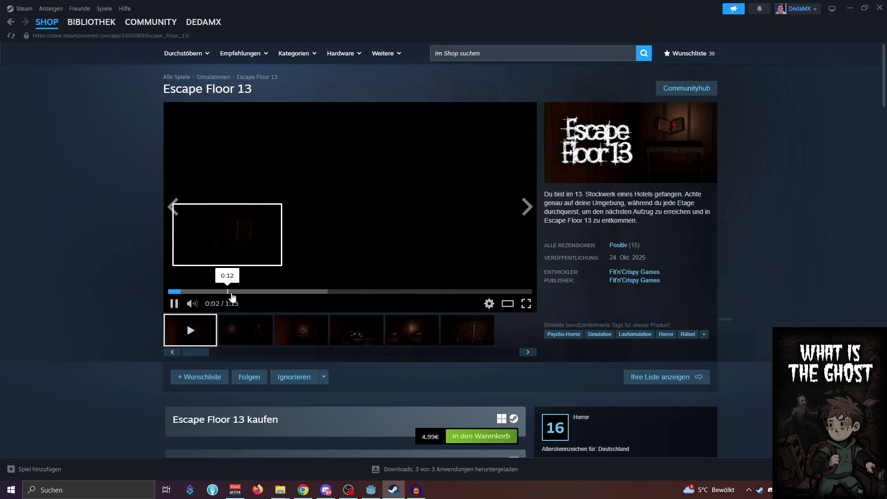
Skip the Escape Floor 13 trailer ahead to the bookshelf scene and pause it at 0:32
left_click(242, 292)
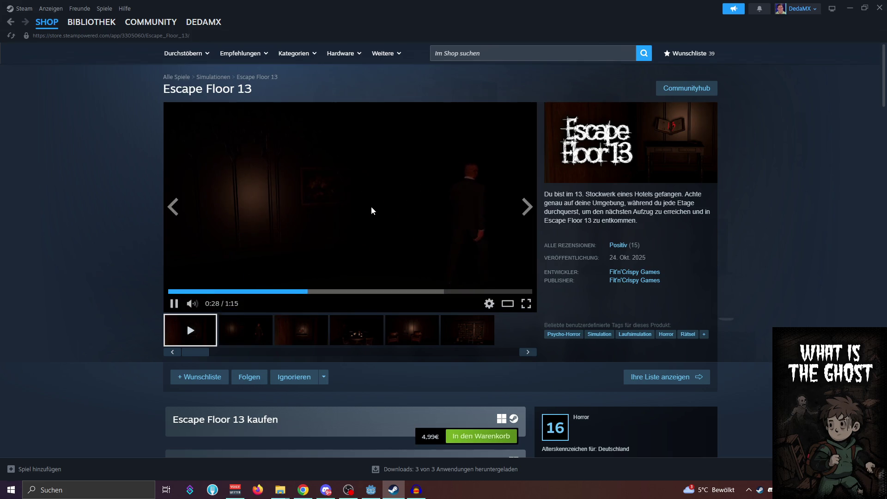
left_click(174, 305)
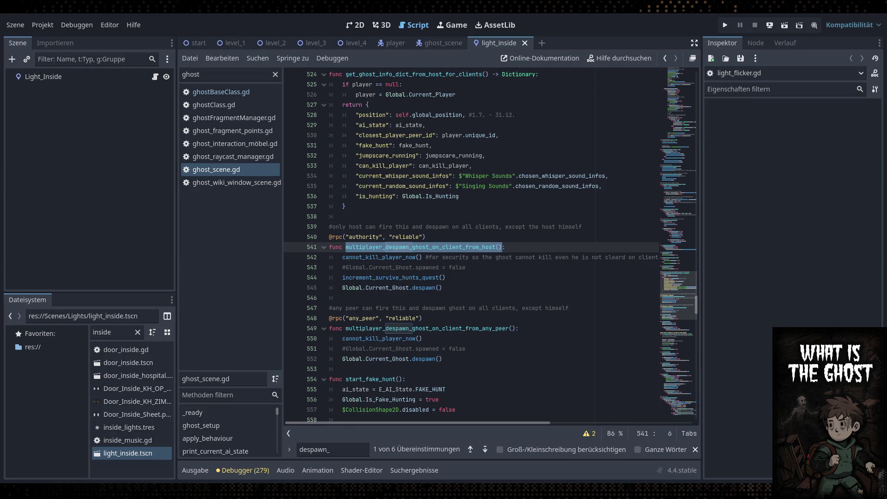
left_click(494, 270)
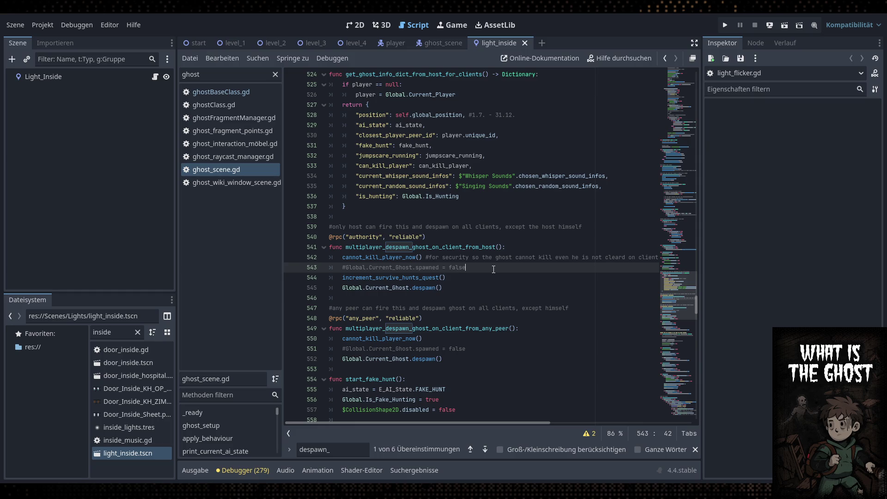
left_click(472, 288)
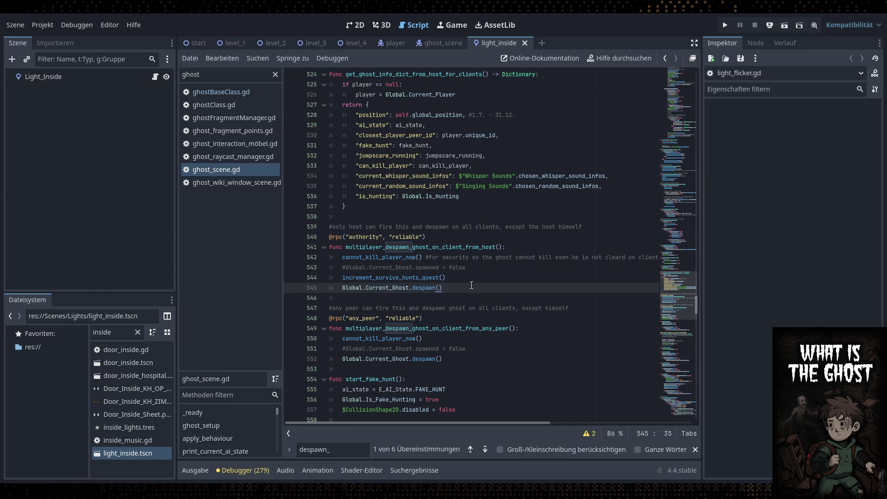
left_click(455, 279)
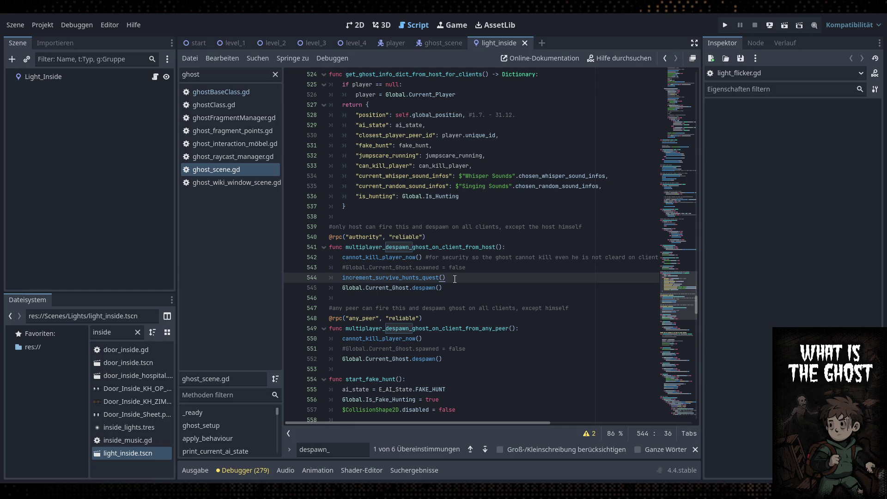
left_click(452, 288)
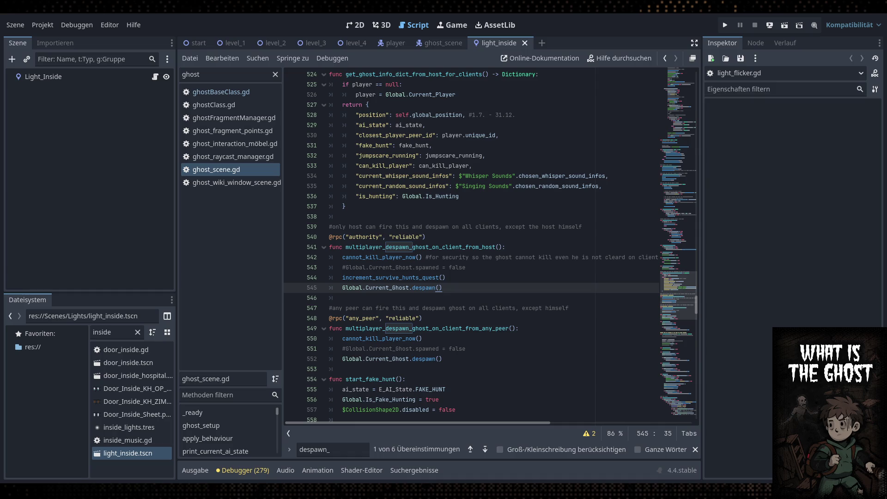
Glance at the FTD Games screenshots in Discord, check script lines 543–544, then open level_1 in 2D
key("alt+Tab")
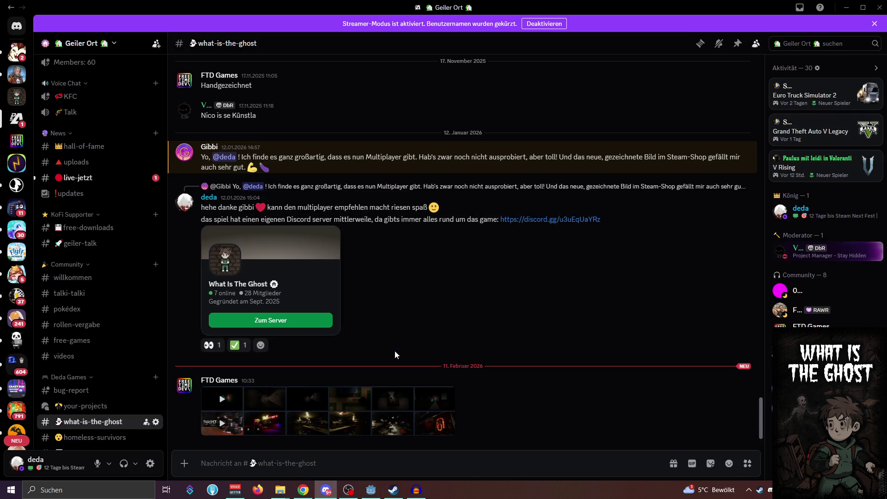
left_click(279, 409)
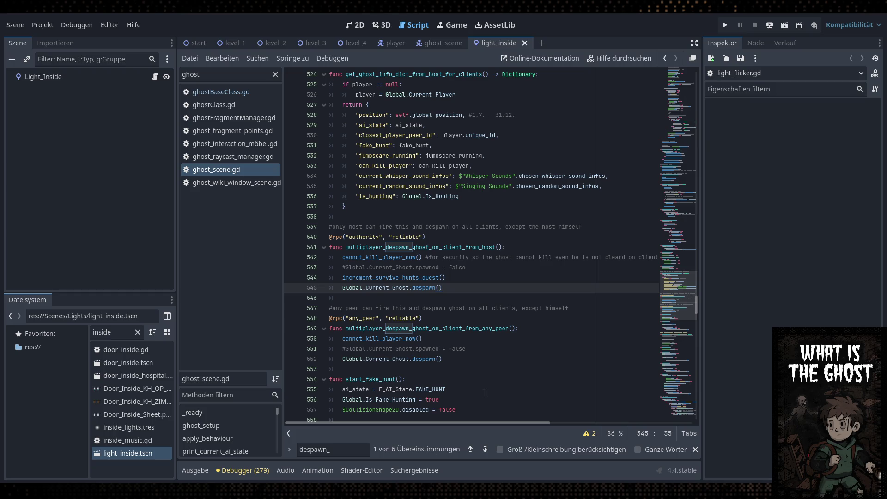
left_click(460, 272)
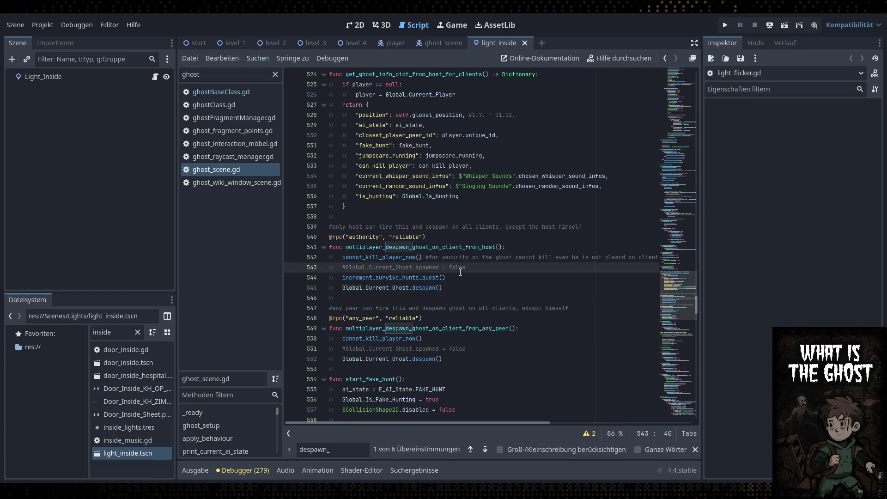
left_click(464, 277)
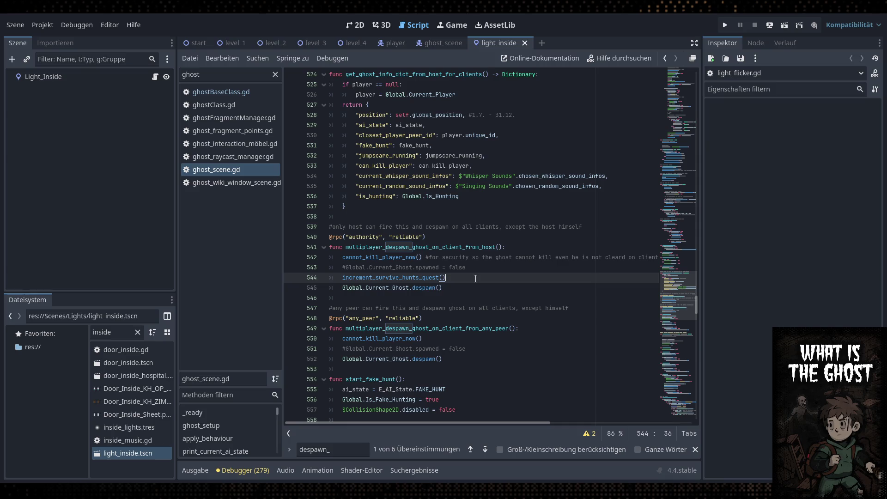
left_click(356, 25)
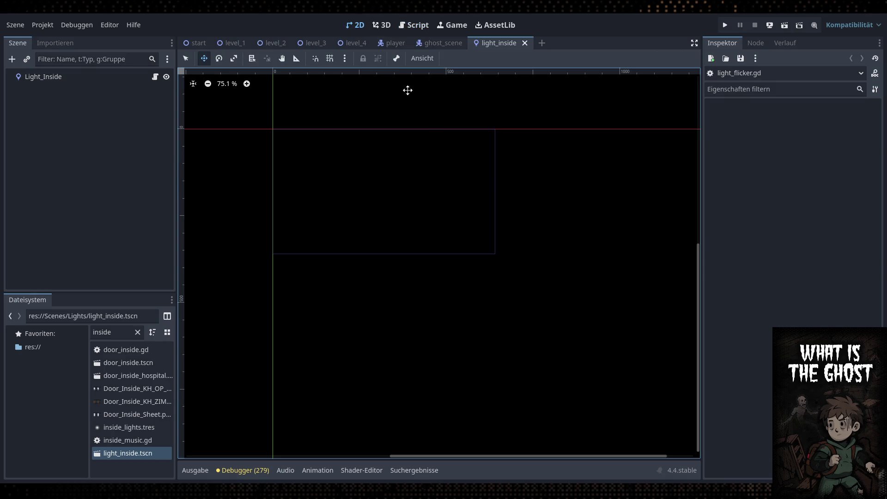
left_click(231, 43)
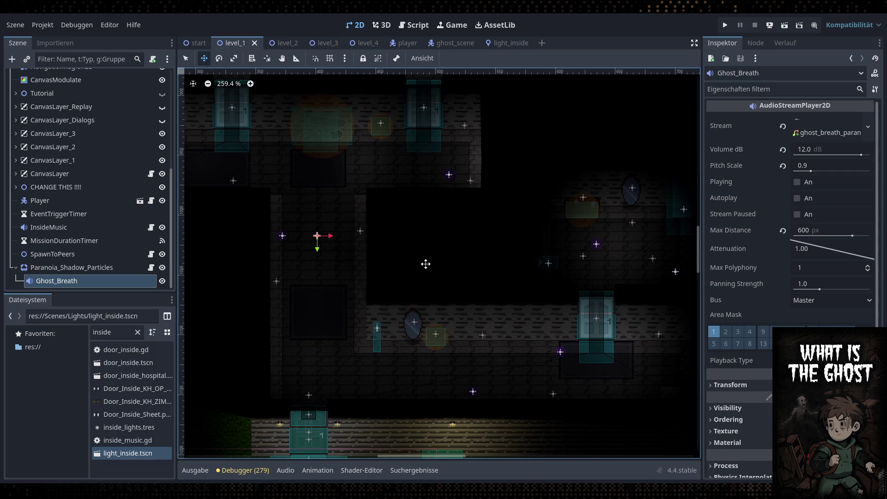
scroll(356, 221, "left", 3)
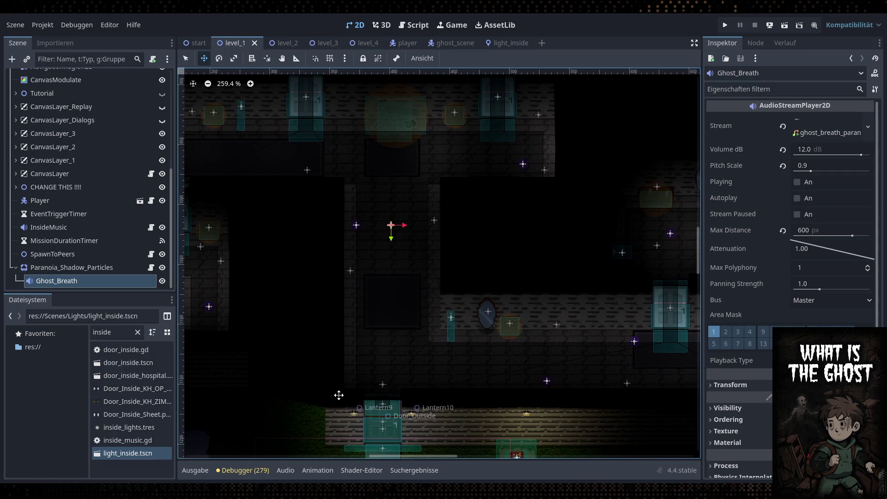
left_click_drag(549, 398, 527, 383)
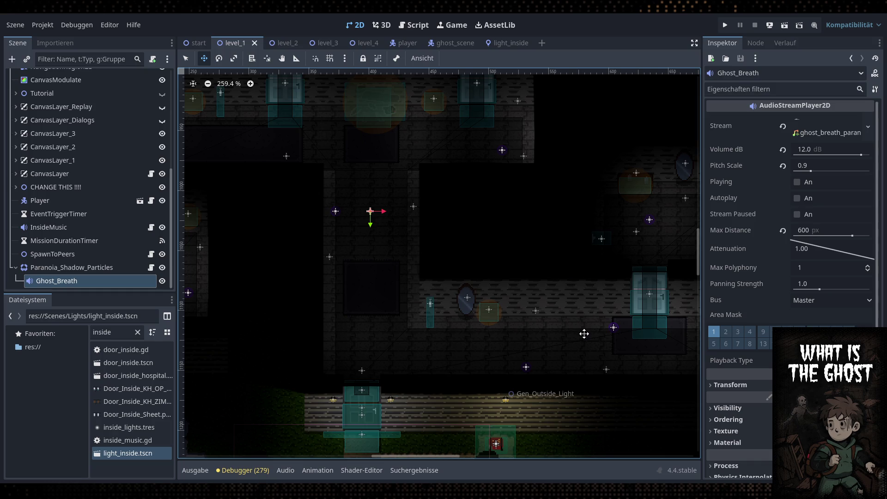
scroll(580, 315, "down", 5)
left_click_drag(595, 273, 584, 272)
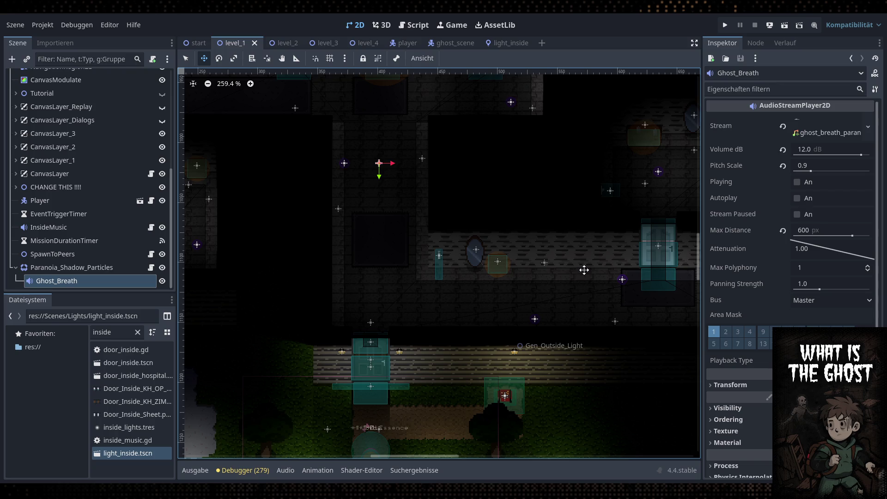
left_click_drag(484, 254, 498, 281)
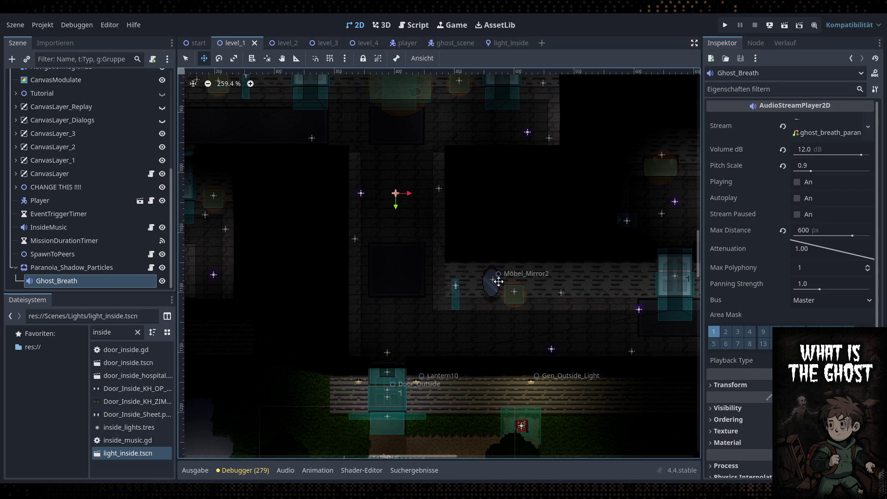
mouse_move(443, 275)
left_mouse_down()
mouse_move(396, 301)
mouse_move(575, 275)
mouse_move(462, 273)
mouse_move(579, 273)
left_mouse_up()
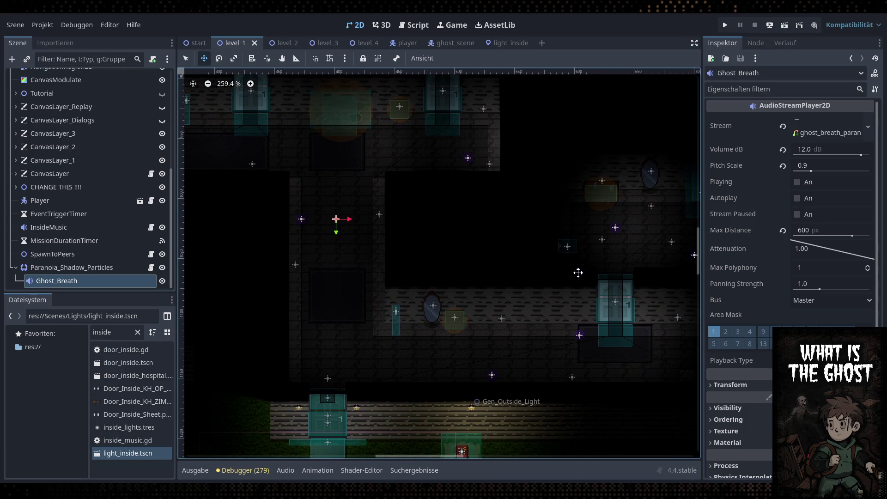
scroll(578, 273, "down", 5)
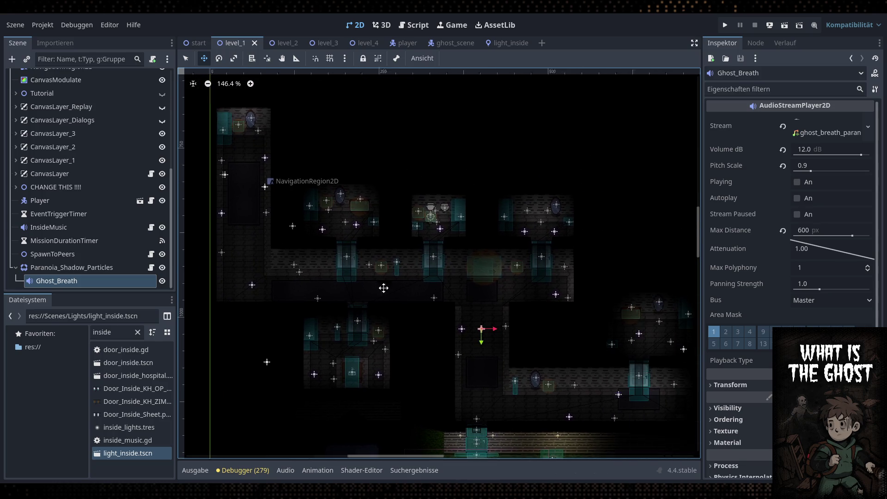
scroll(452, 307, "right", 1)
scroll(468, 268, "down", 3)
scroll(468, 268, "right", 2)
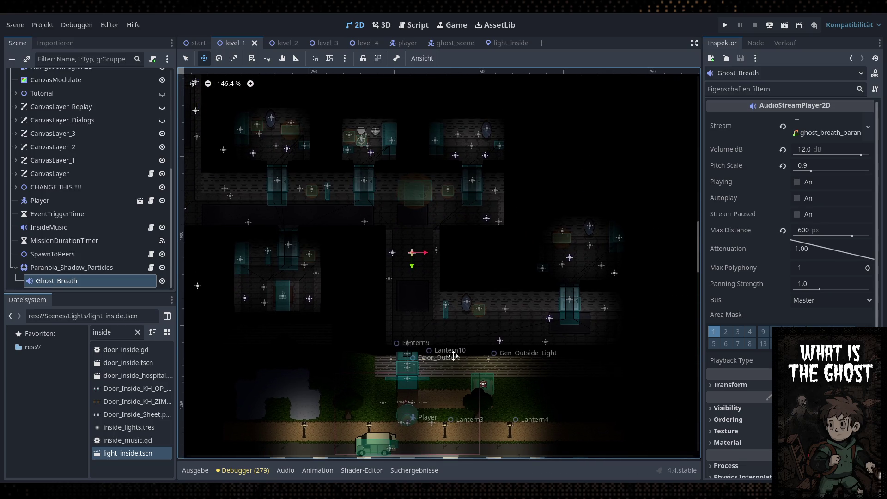
scroll(453, 356, "down", 3)
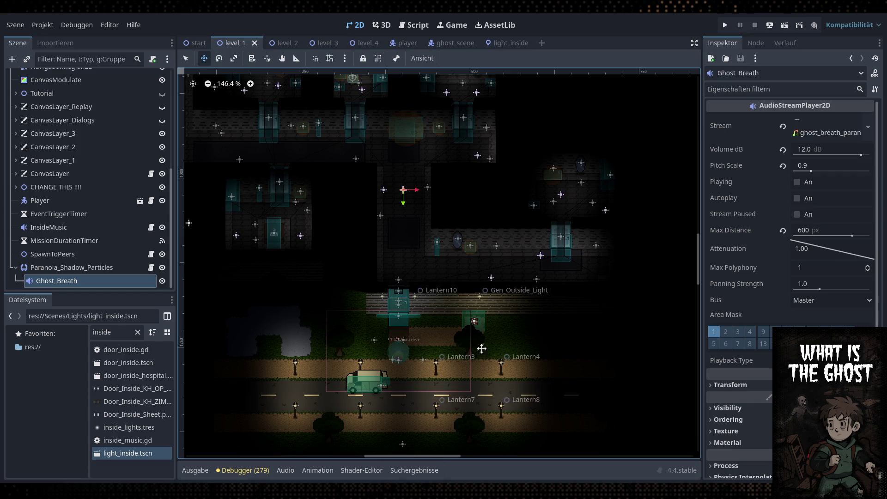
Back in ghost_scene.gd, select the multiplayer_despawn_ghost_on_client_from_host function name and close the Find bar
left_click(414, 25)
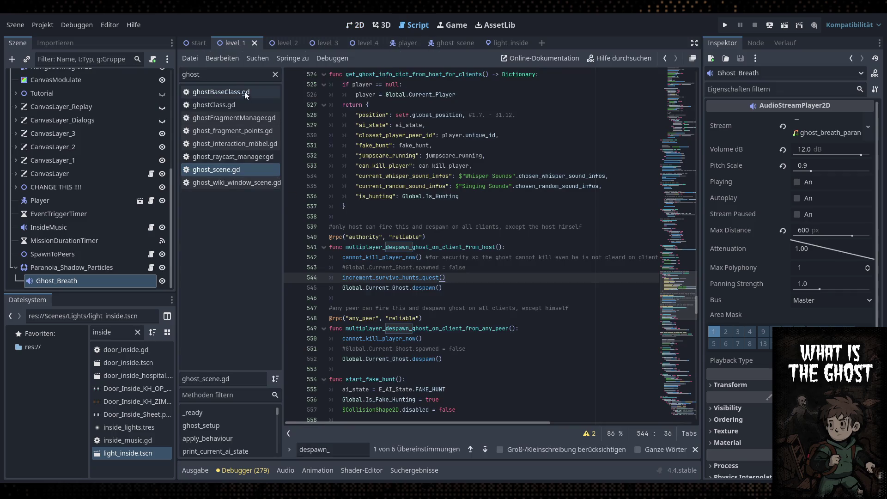
double_click(429, 247)
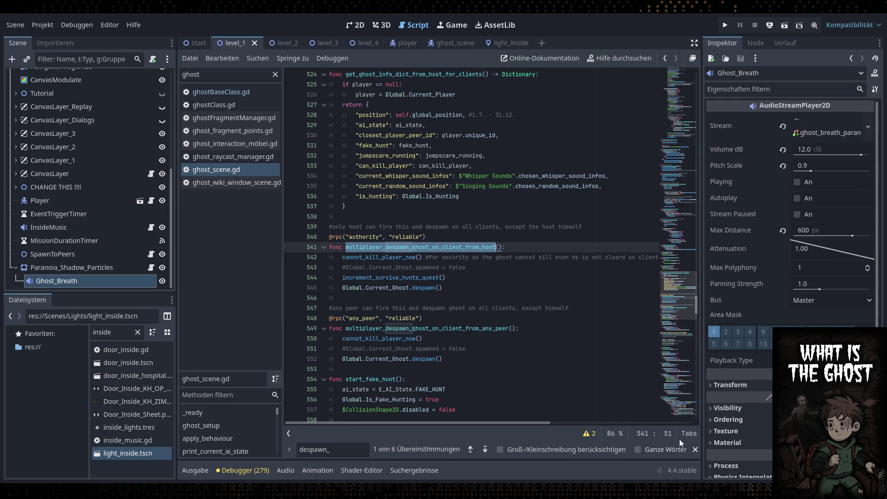
left_click(695, 451)
left_click_drag(520, 290, 519, 282)
left_click(492, 280)
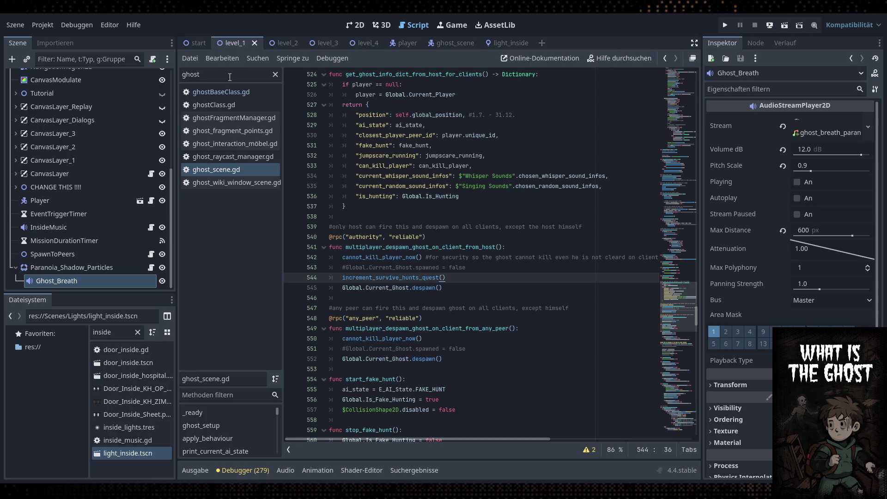
Filter the script list by 'multi', open SteamMultiplayerManager.gd, and clear the FileSystem filter
double_click(229, 77)
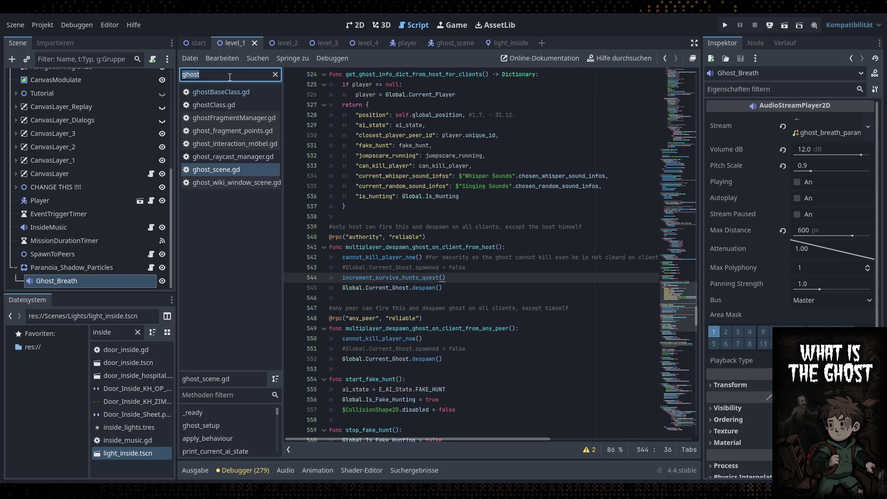
type("multi")
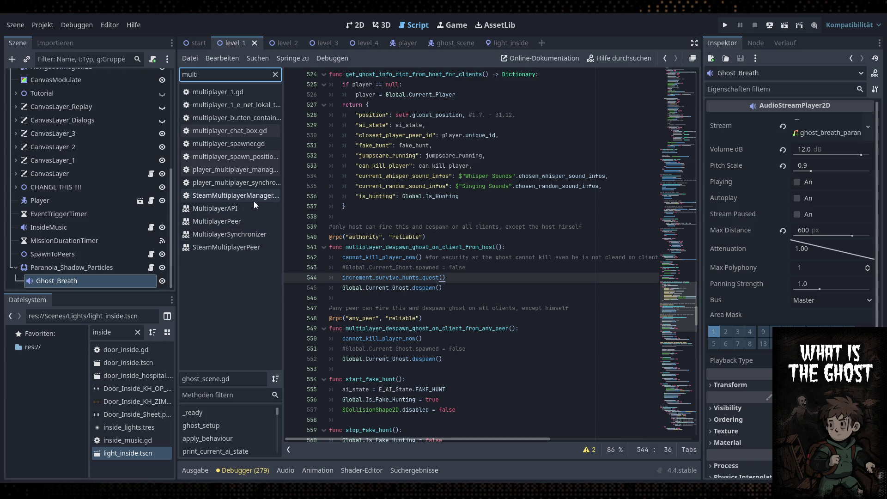
left_click(254, 199)
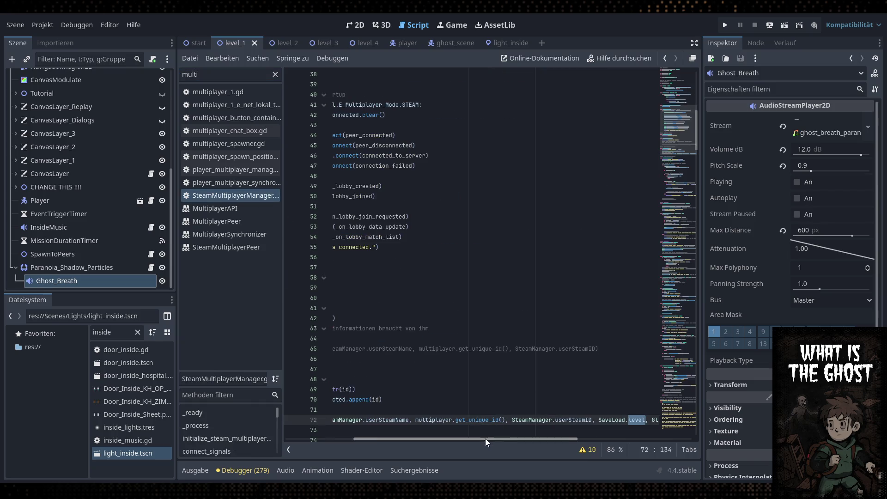
scroll(429, 335, "down", 15)
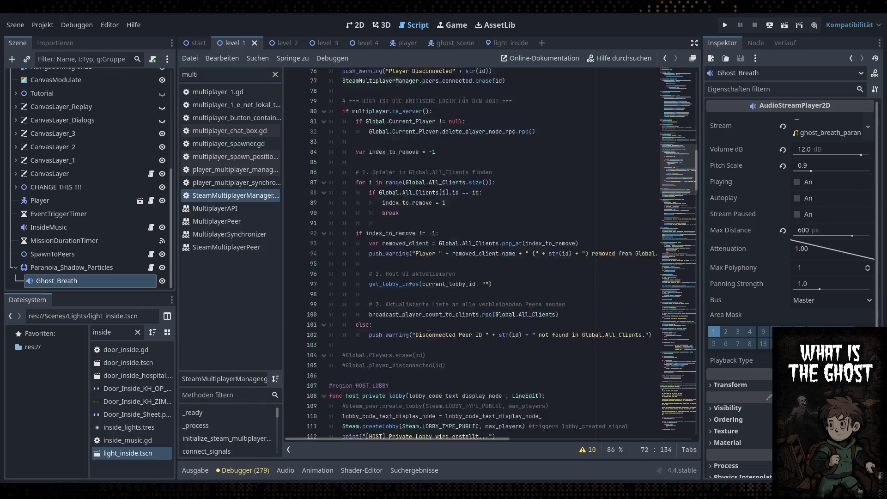
left_click_drag(695, 200, 695, 432)
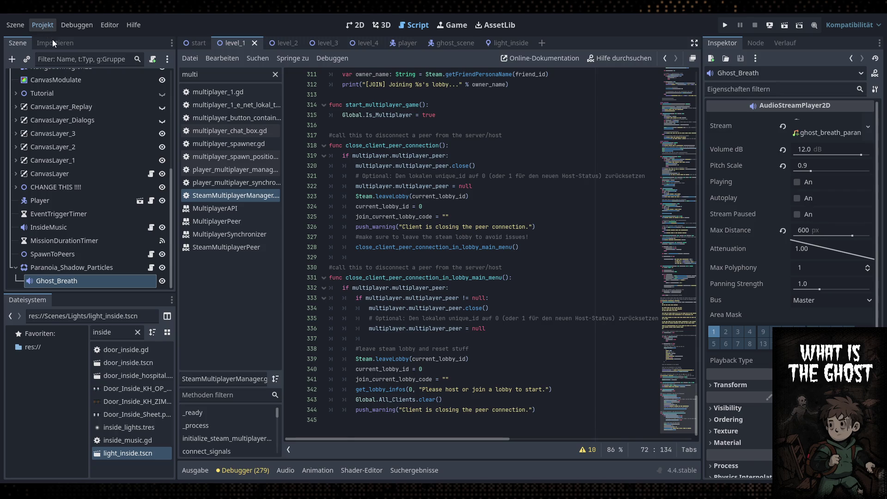
double_click(119, 332)
key("BackSpace")
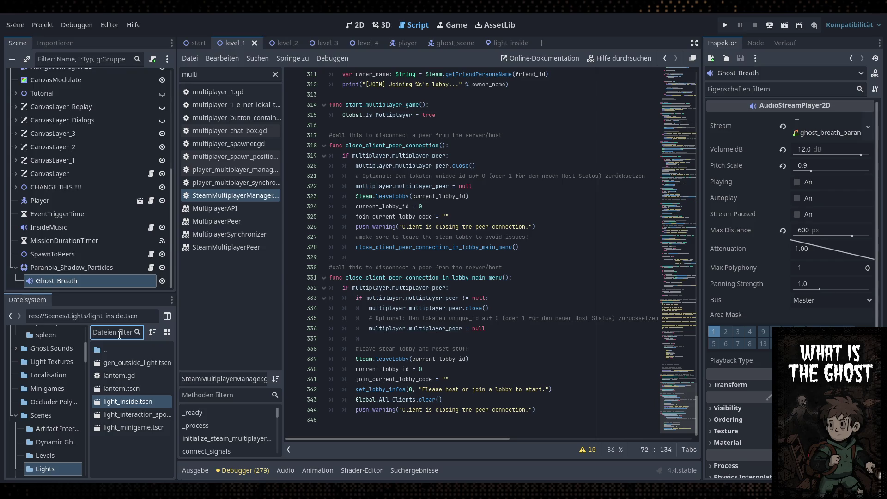
Collapse the Scenes folder, select res://Scripts/, and go to the Project menu for project settings
left_click(16, 416)
scroll(26, 403, "up", 1)
scroll(26, 402, "down", 3)
left_click(40, 410)
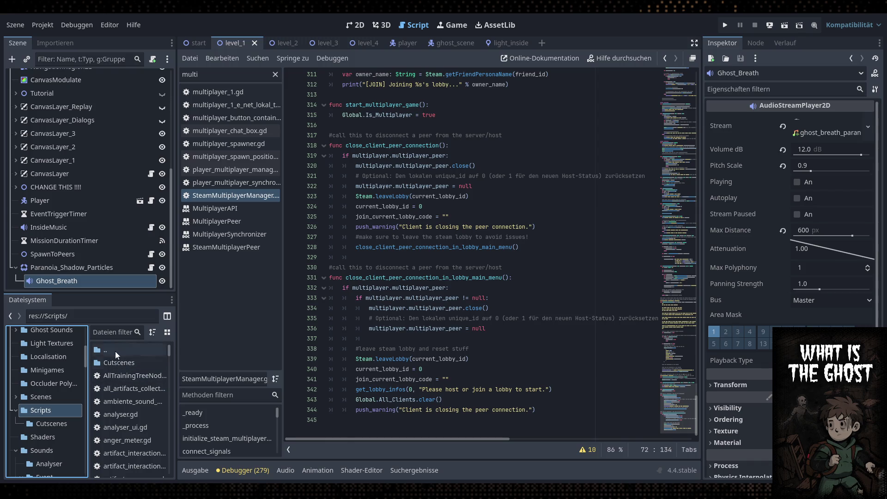
left_click(55, 23)
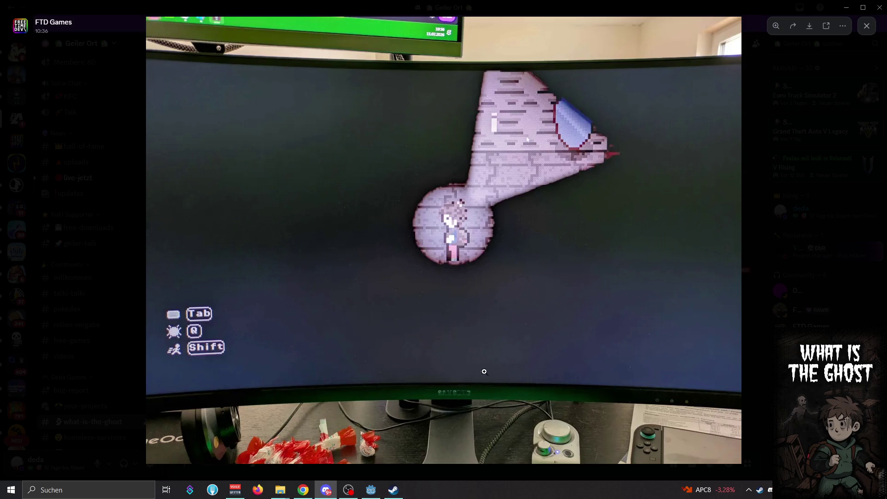
Close the enlarged game photo in Discord and return to Godot's Autoload project settings
right_click(485, 397)
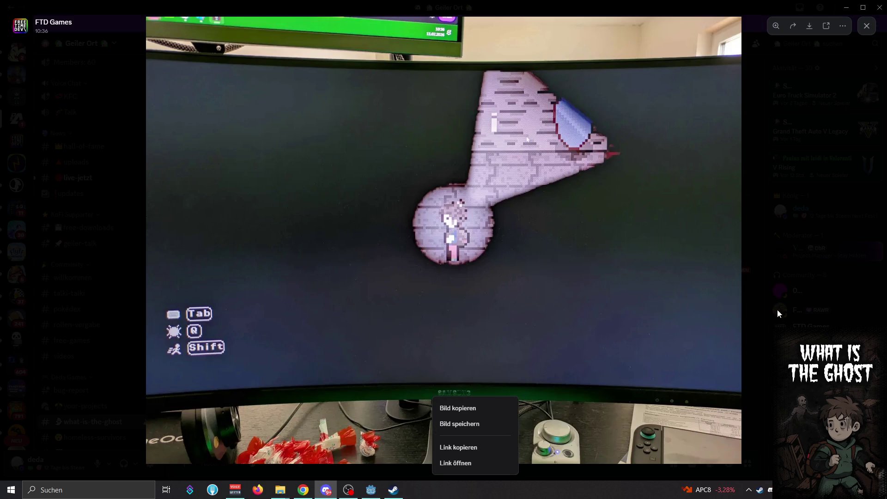
left_click(539, 280)
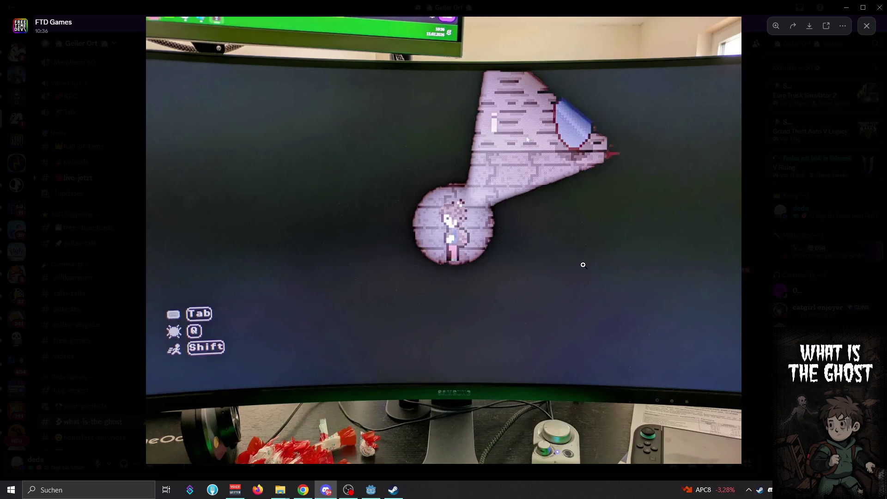
left_click(743, 418)
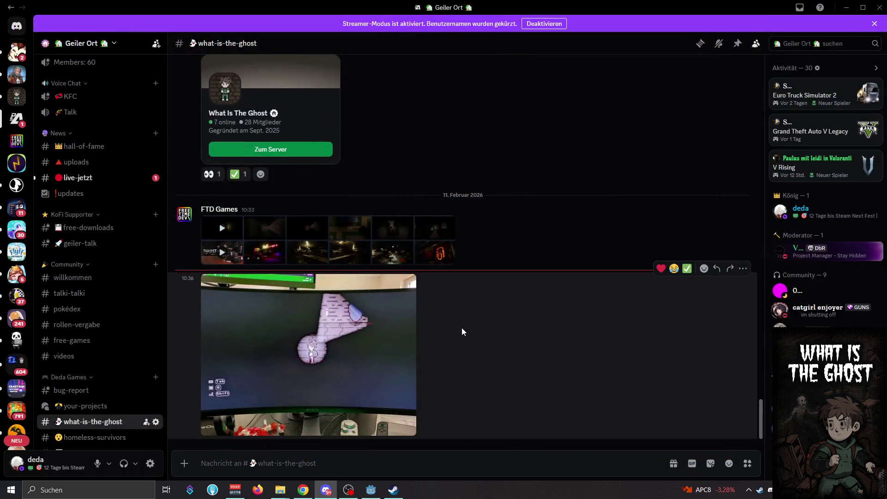
left_click(371, 489)
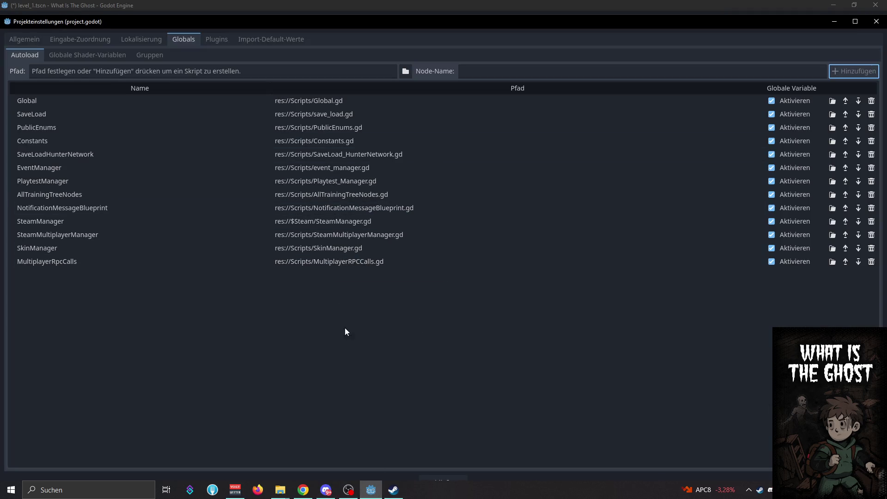
left_click(346, 227)
left_click(346, 266)
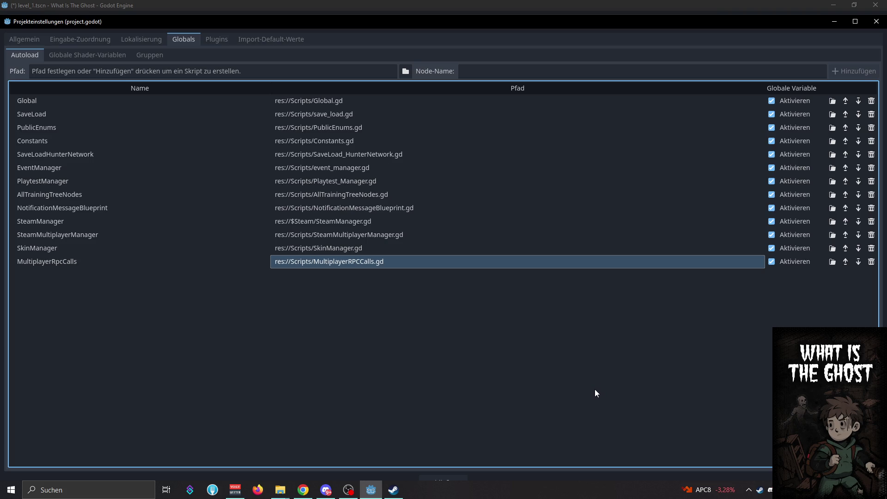
left_click(326, 490)
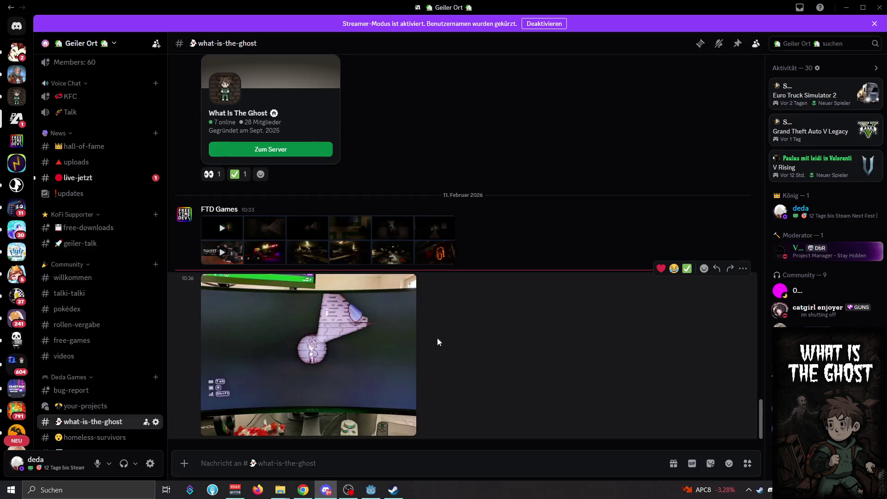
View the posted game photo enlarged in Discord, then return to Godot's project settings
left_click(397, 348)
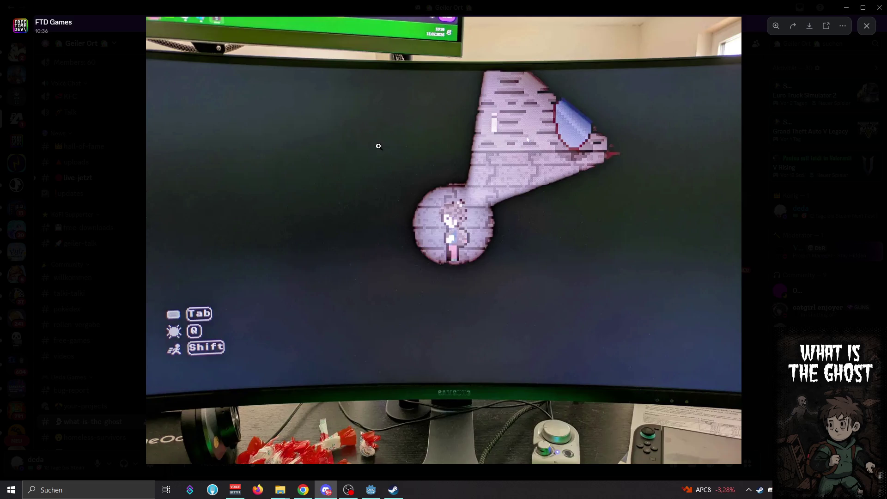
left_click(371, 491)
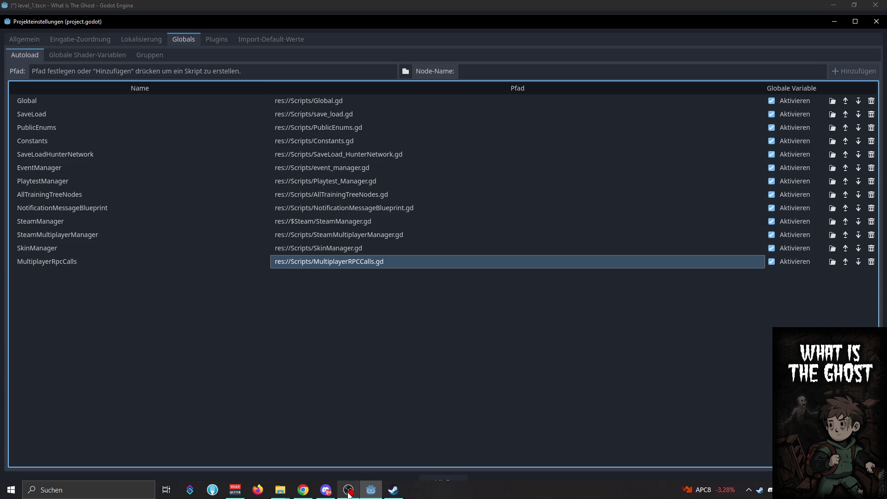
left_click(331, 492)
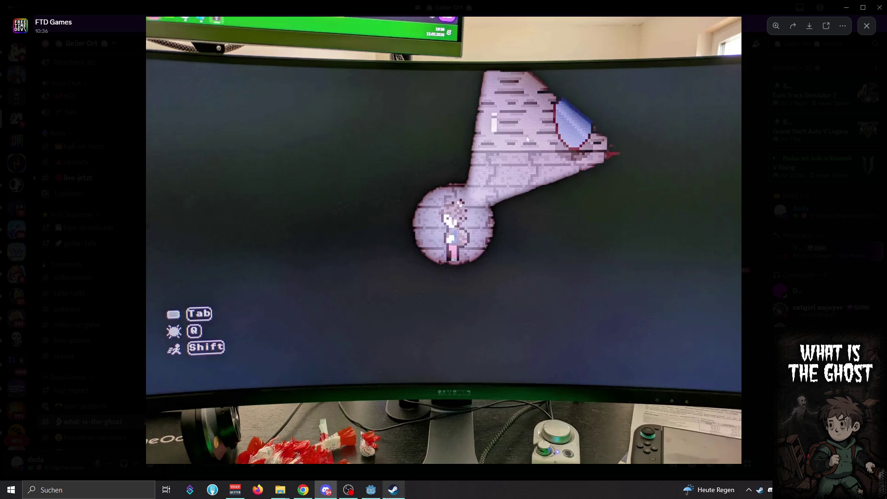
left_click(372, 490)
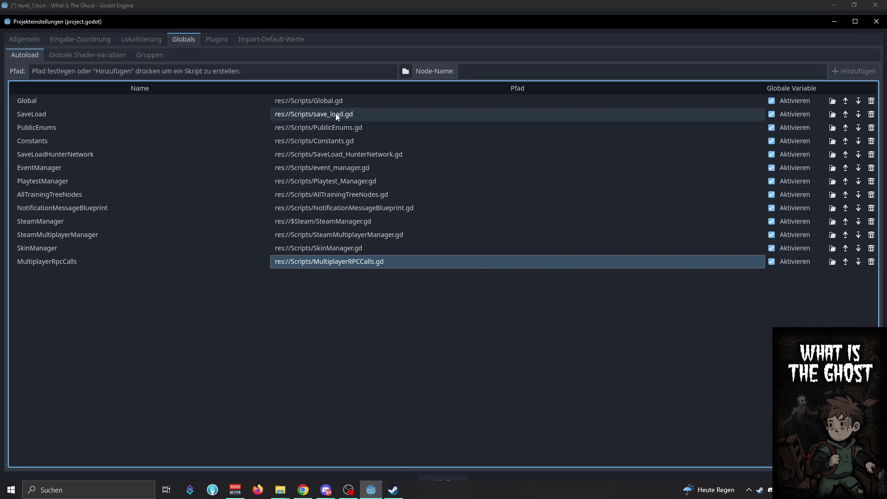
Close Project Settings and switch the 2D editor from level_2 to the level_4 scene
left_click(877, 22)
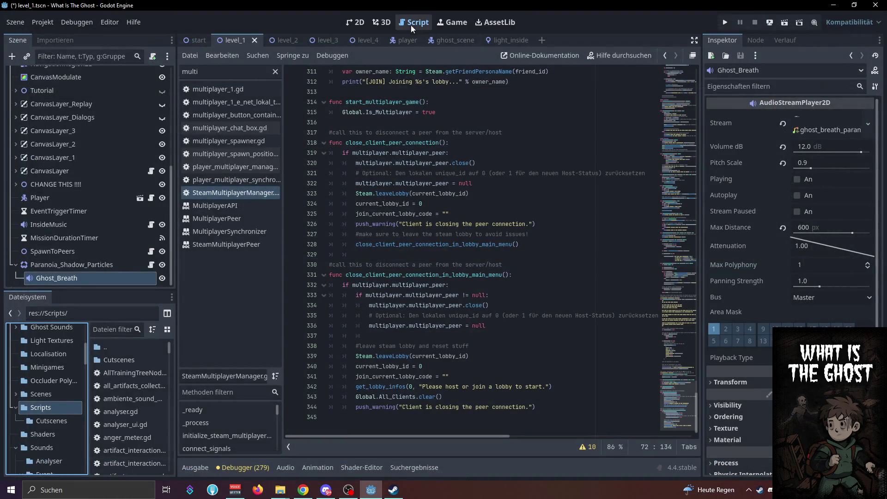
left_click(363, 21)
scroll(416, 194, "down", 2)
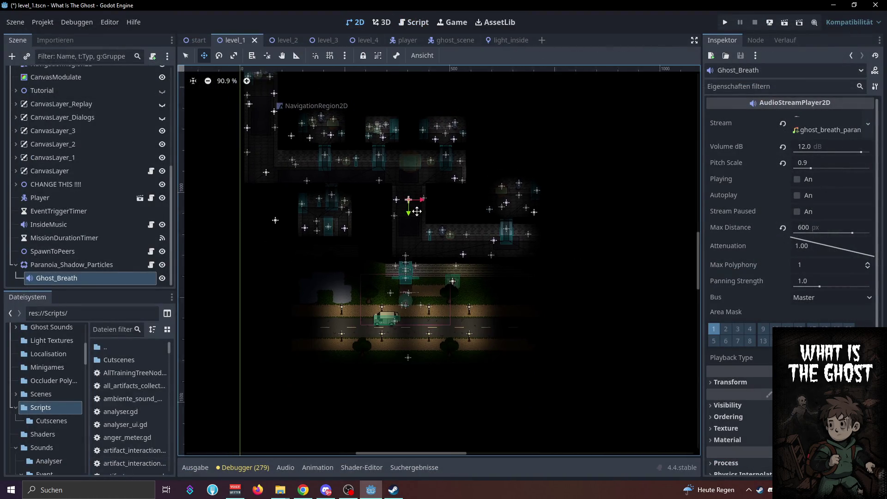
scroll(507, 255, "up", 2)
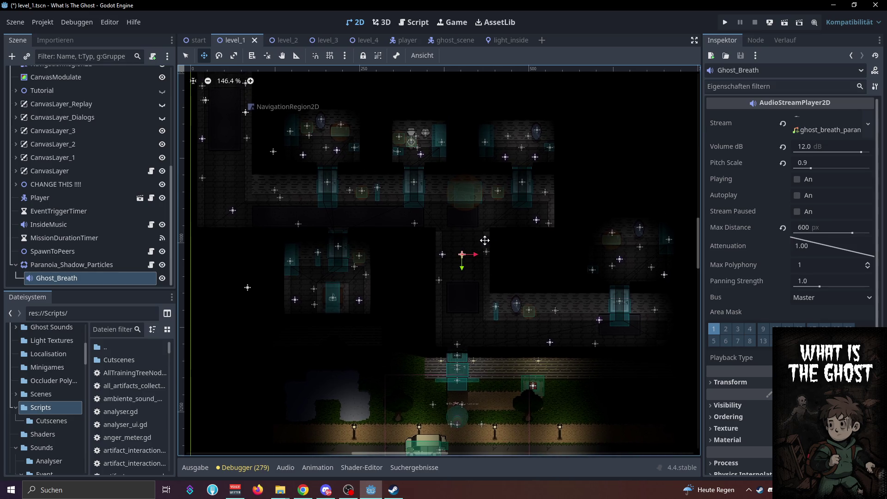
left_click(290, 42)
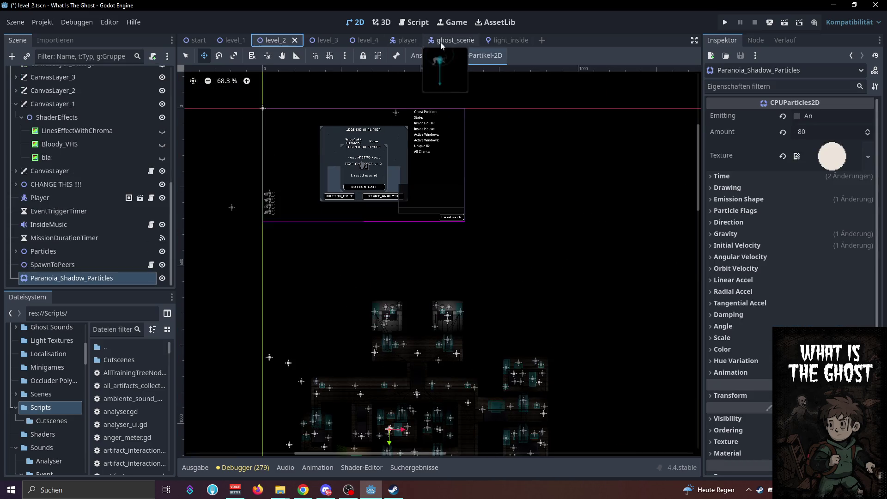
key("ctrl+Tab")
key("ctrl+Tab")
Pan and zoom around the level_4 map, then bring the Twitch stream forward
left_click_drag(586, 256, 550, 270)
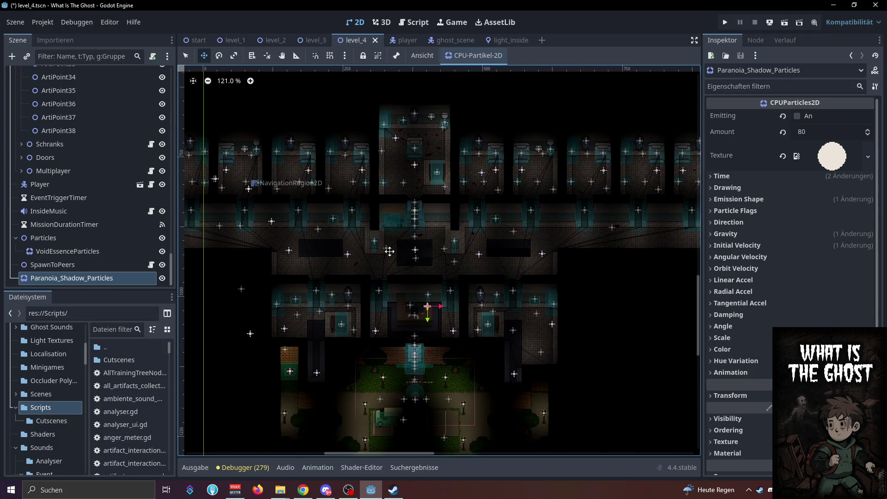
scroll(390, 251, "up", 9)
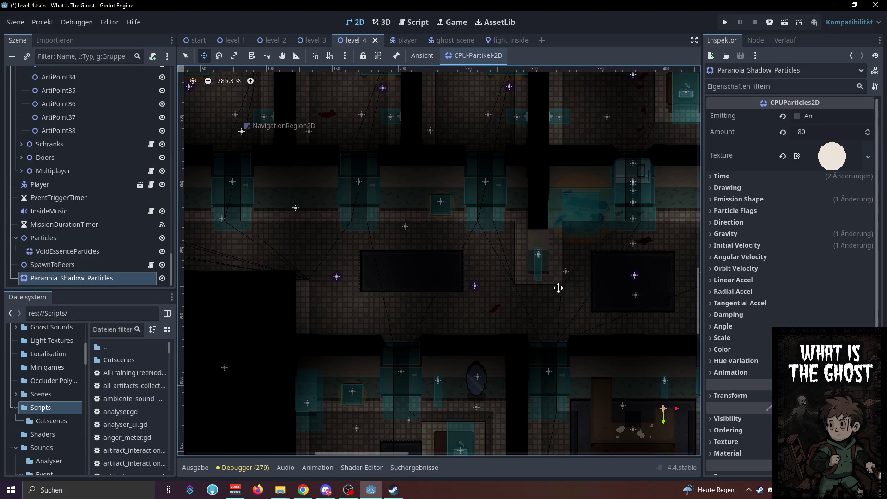
scroll(558, 288, "down", 4)
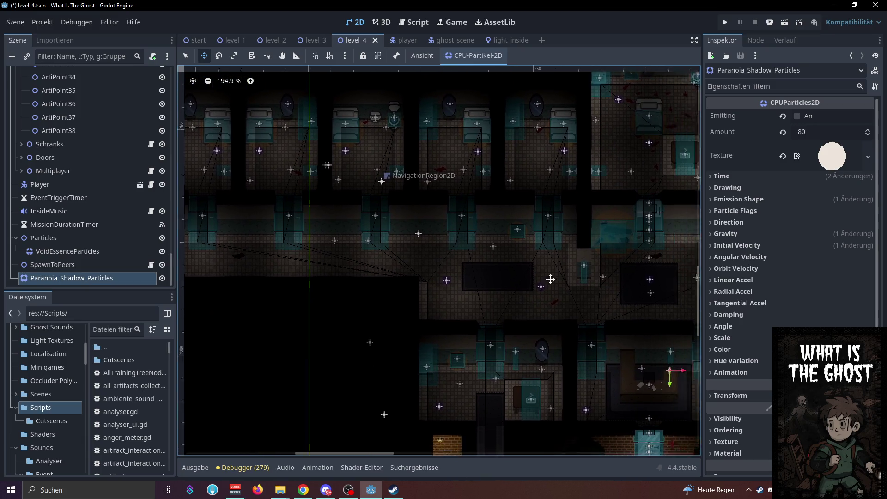
scroll(551, 279, "right", 10)
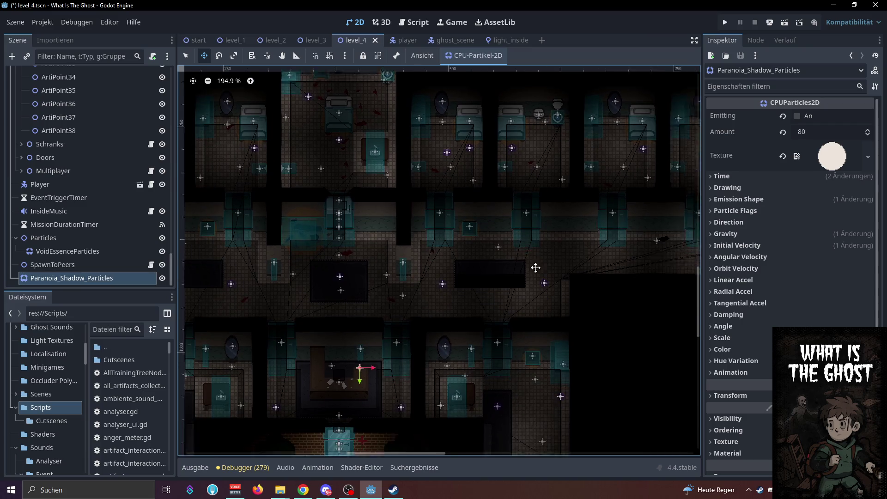
scroll(381, 293, "up", 4)
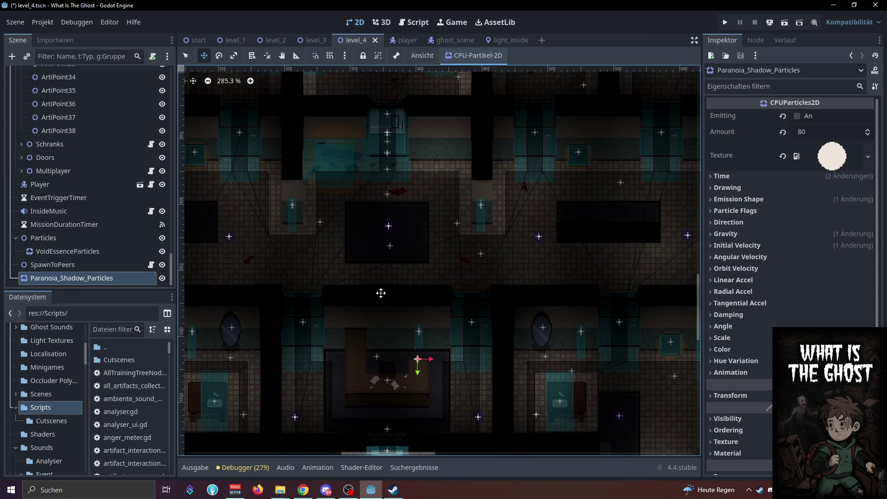
scroll(380, 293, "down", 4)
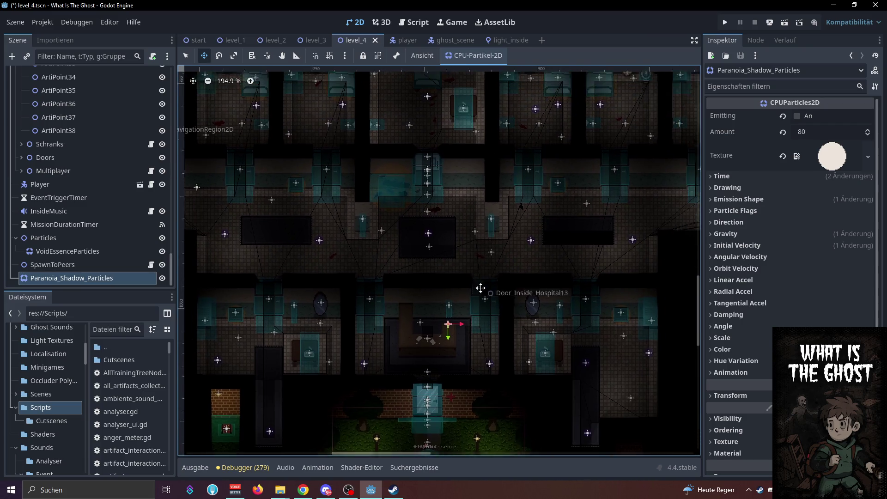
scroll(423, 296, "up", 2)
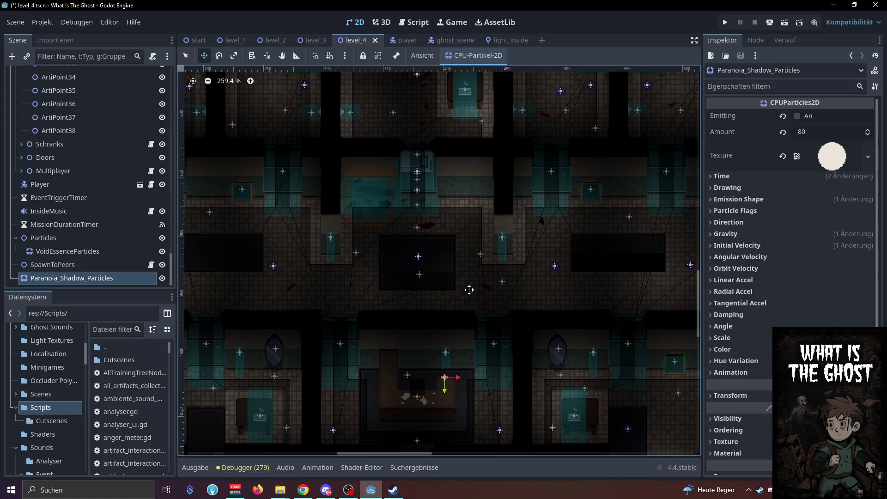
scroll(402, 423, "down", 2)
left_click(304, 490)
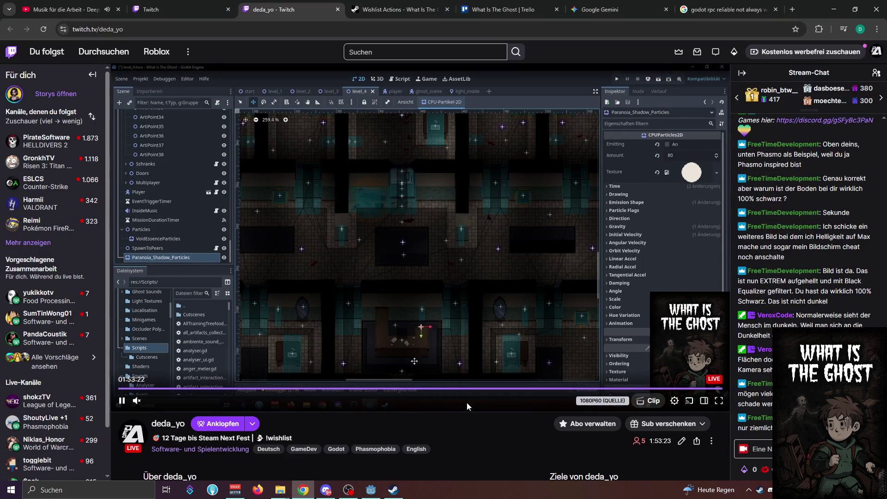
Return to Godot briefly, then open new_flashlight_0.png from the flashlight sprites folder
key("alt+Tab")
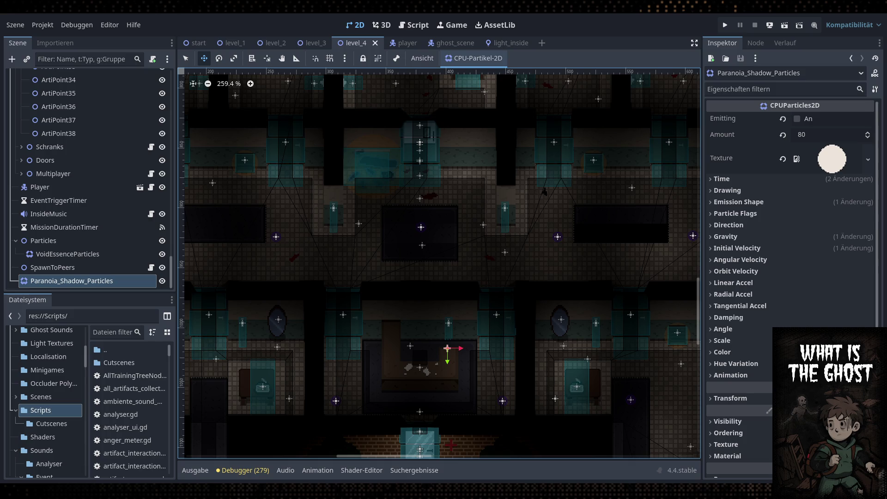
key("alt+Tab")
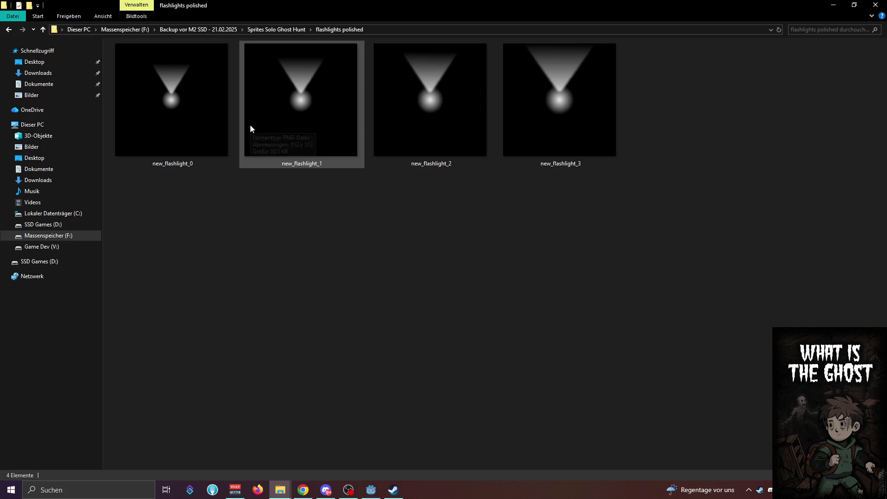
left_click(188, 116)
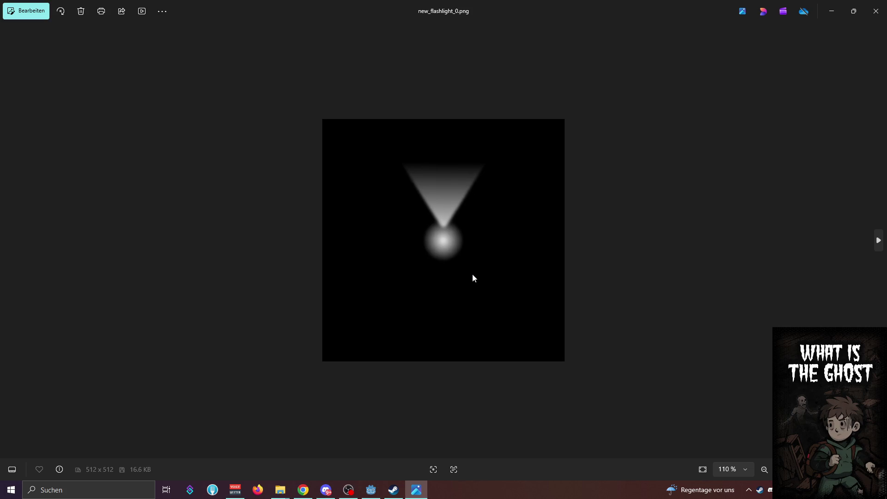
Zoom into new_flashlight_0.png in Photos, then switch to the sprite in Aseprite
scroll(472, 274, "up", 3)
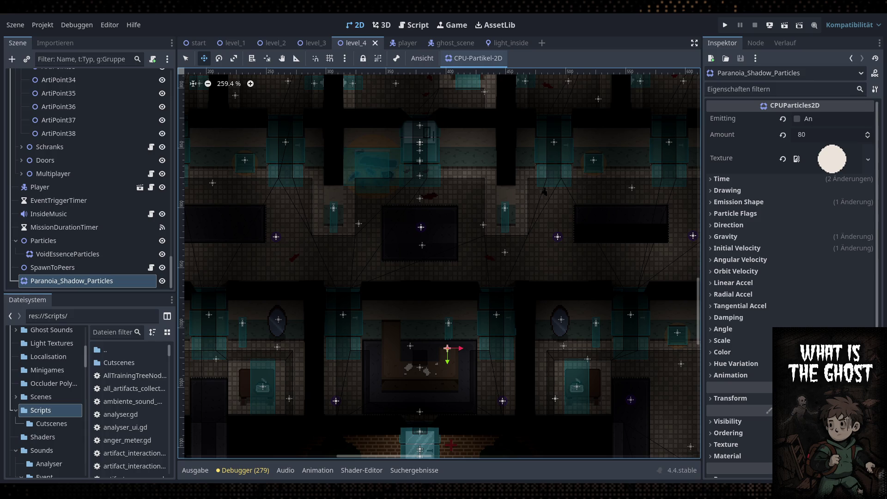
key("alt+Tab")
Zoom around the new_flashlight_0 sprite and make the canvas area taller
scroll(467, 232, "up", 2)
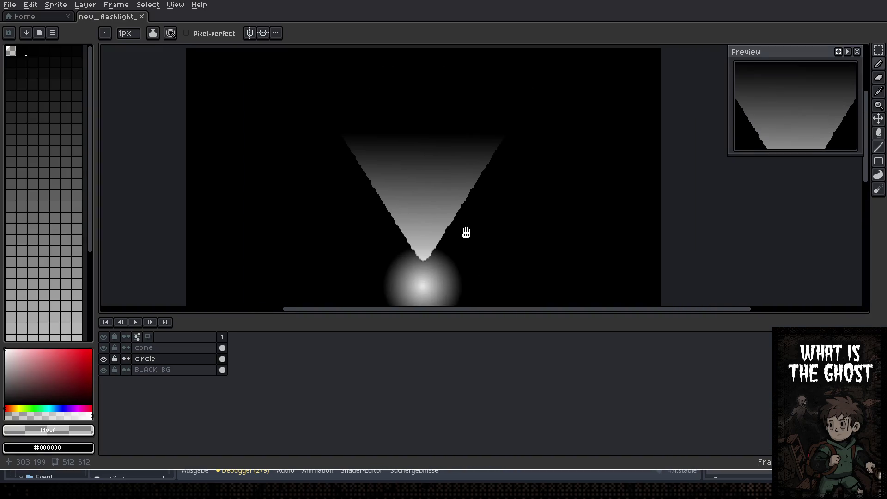
scroll(479, 199, "up", 2)
scroll(461, 184, "down", 2)
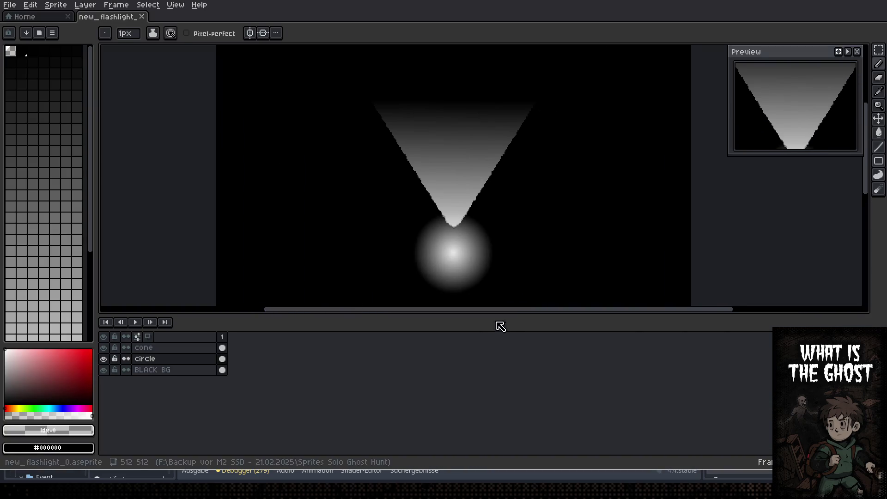
left_click_drag(514, 317, 520, 375)
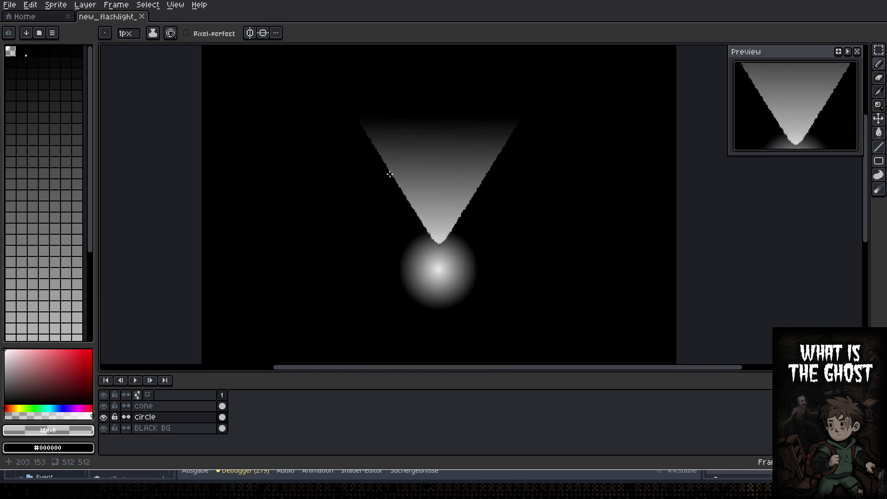
scroll(462, 203, "up", 2)
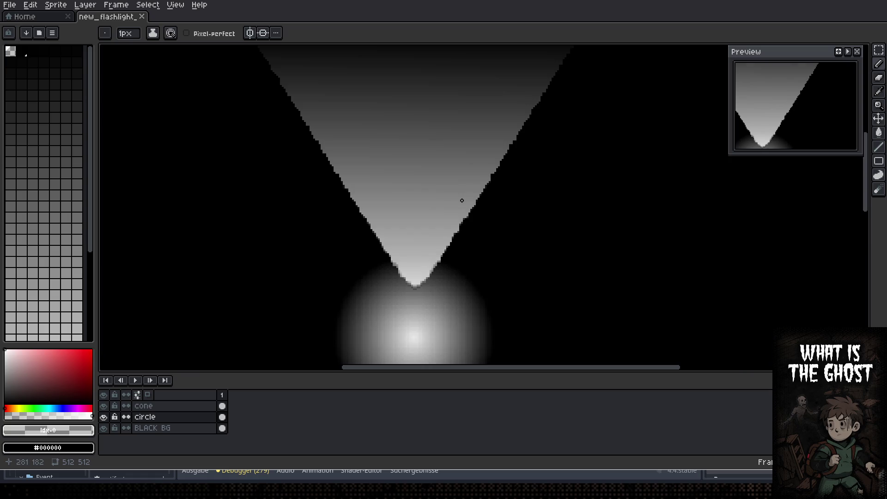
scroll(461, 224, "down", 2)
scroll(470, 228, "up", 2)
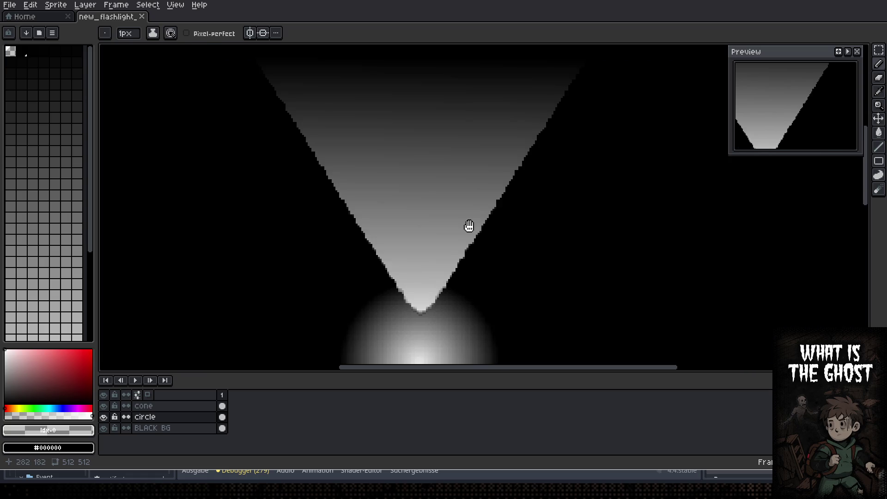
scroll(467, 236, "down", 2)
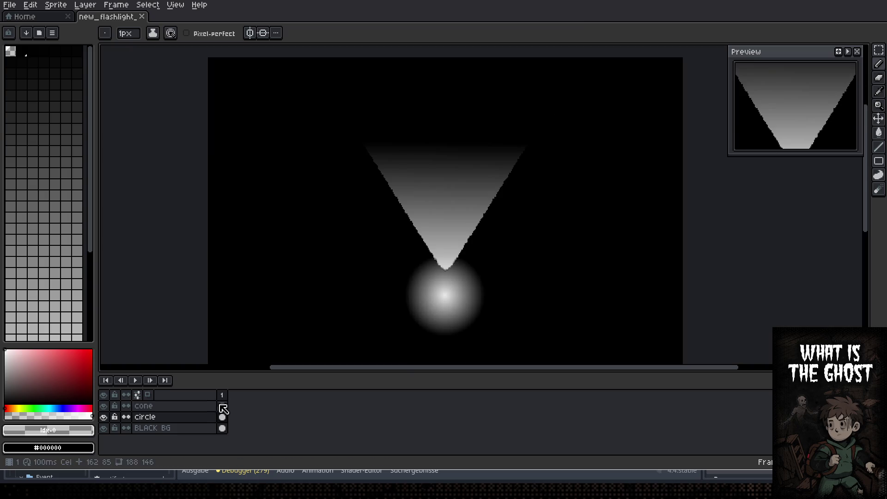
Toggle the cone layer's visibility off and back on, then select the cone layer
left_click(103, 406)
left_click(104, 406)
left_click(180, 407)
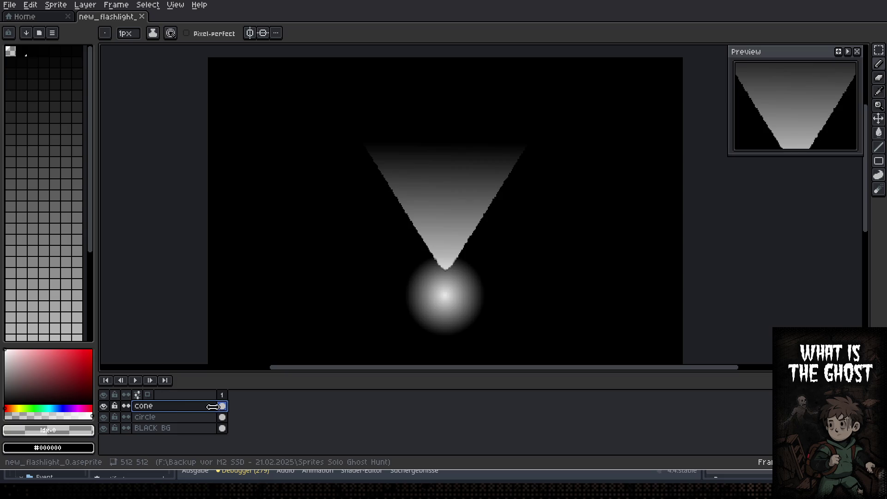
Duplicate the cone layer and try moving the copied cone, then cancel the move
right_click(176, 407)
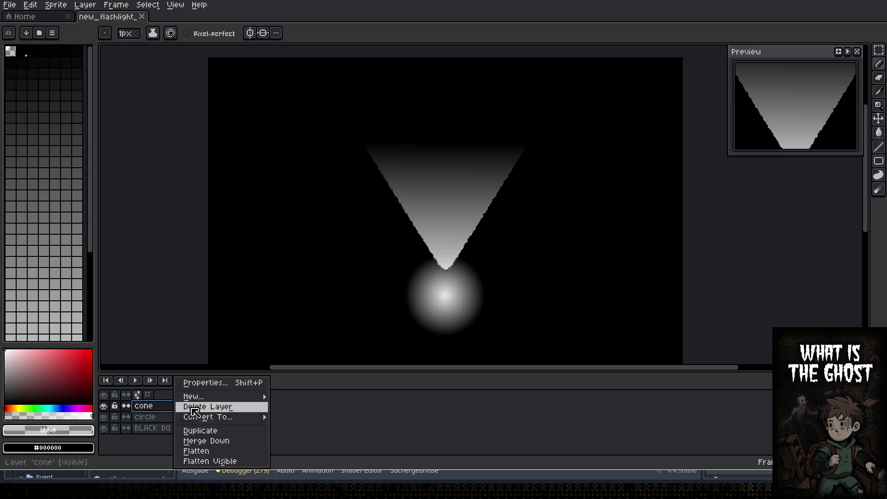
left_click(224, 432)
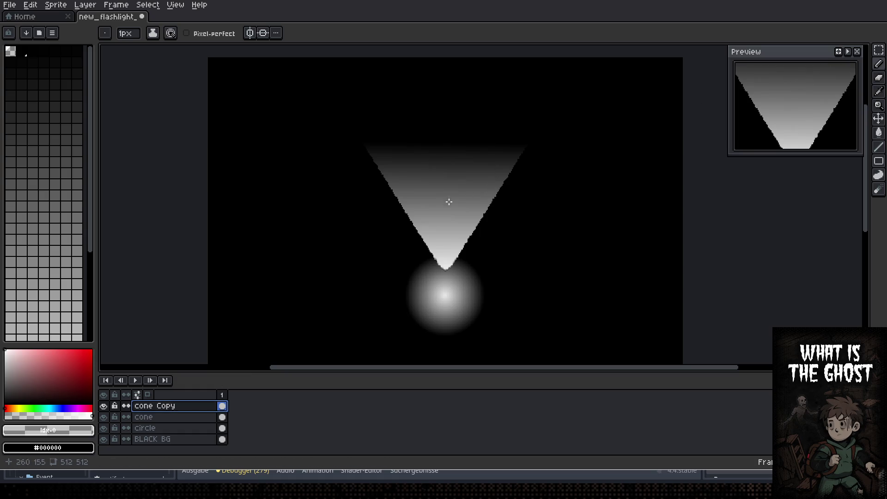
key("m")
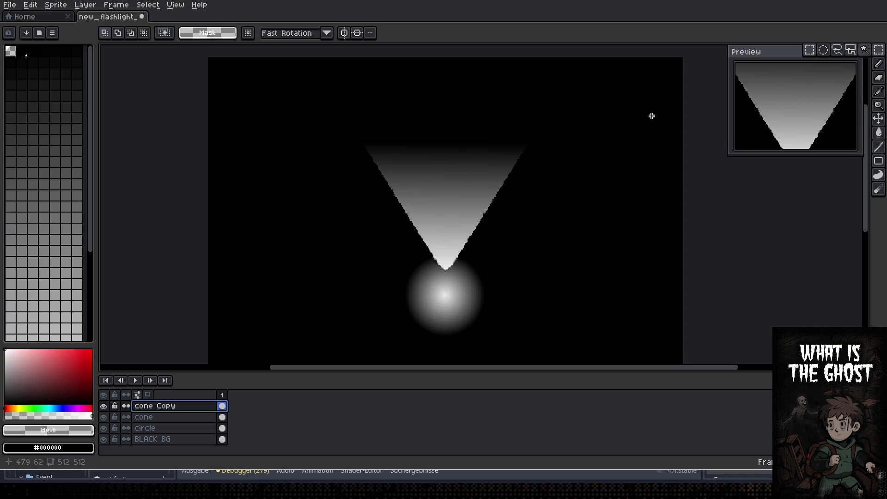
left_click_drag(316, 97, 567, 318)
left_click_drag(482, 260, 476, 259)
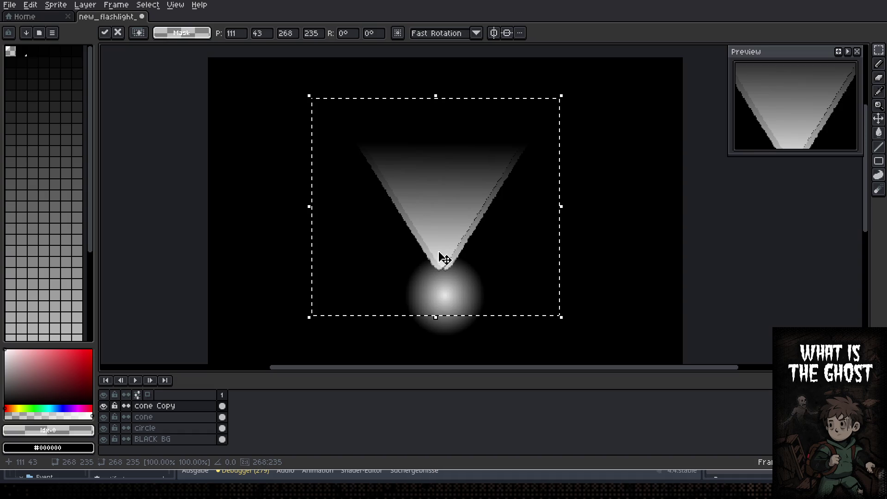
scroll(451, 257, "up", 2)
mouse_move(449, 255)
left_mouse_down()
mouse_move(396, 252)
mouse_move(359, 323)
mouse_move(224, 362)
mouse_move(273, 360)
mouse_move(440, 255)
mouse_move(541, 253)
mouse_move(539, 275)
mouse_move(531, 271)
left_mouse_up()
key("Escape")
Deselect, then quit Aseprite without saving new_flashlight_0.aseprite
key("ctrl+d")
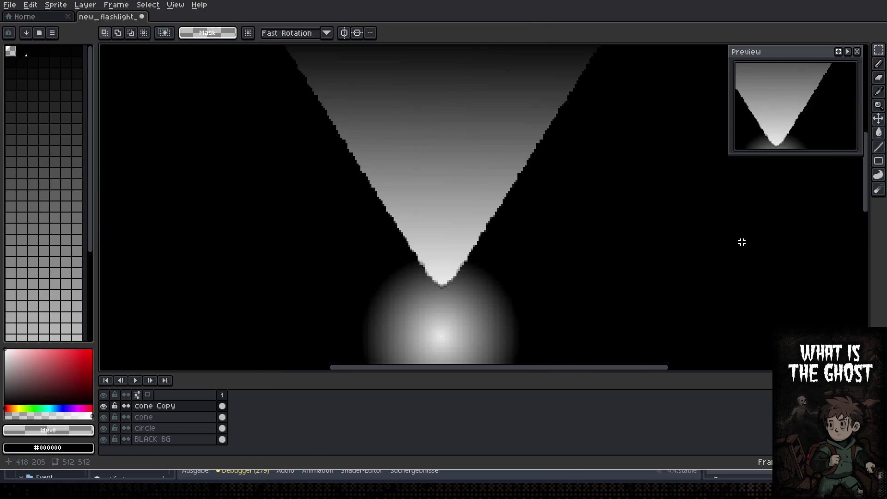
scroll(742, 242, "down", 3)
key("ctrl+q")
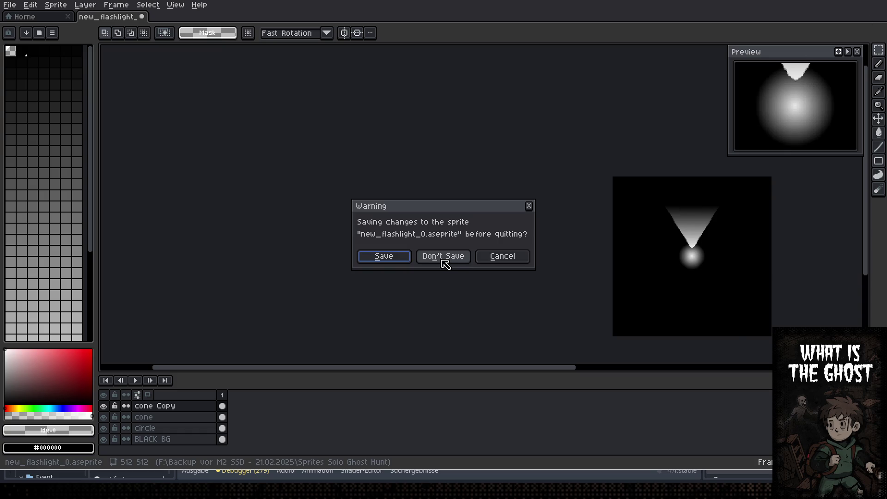
left_click(442, 258)
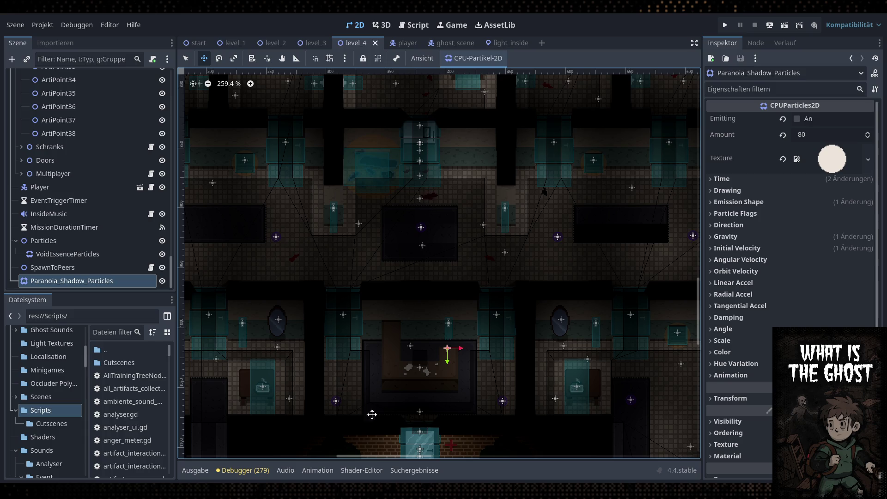
Save the level_4 scene with its Paranoia_Shadow_Particles node at amount 80
key("ctrl+s")
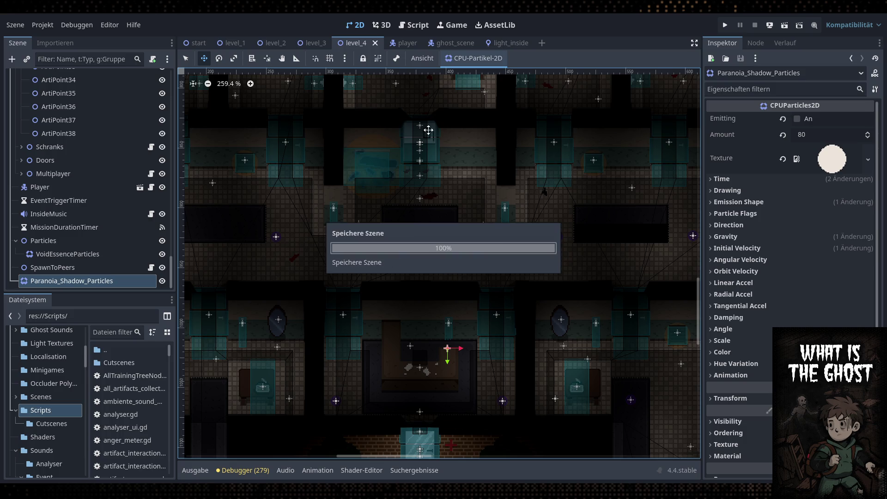
Find MultiplayerRPCCalls.gd with the 'multiplayerrpc' file filter, open it in the script editor, and save it
left_click(413, 25)
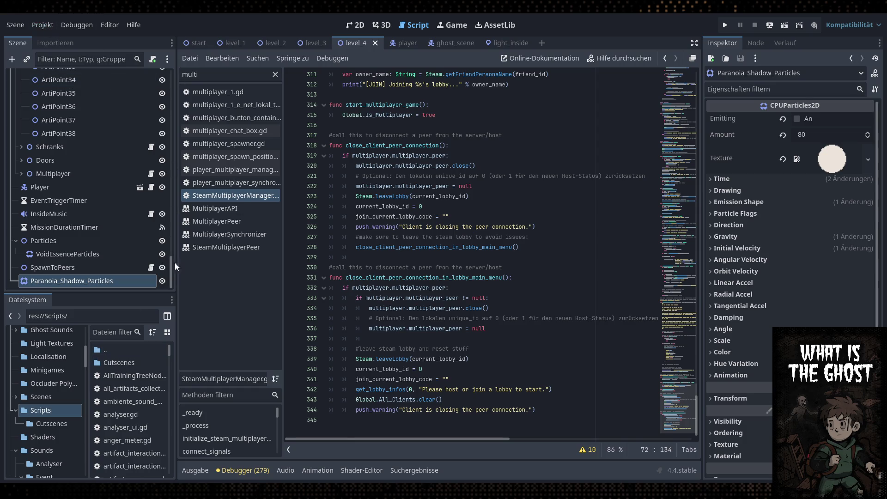
left_click(225, 77)
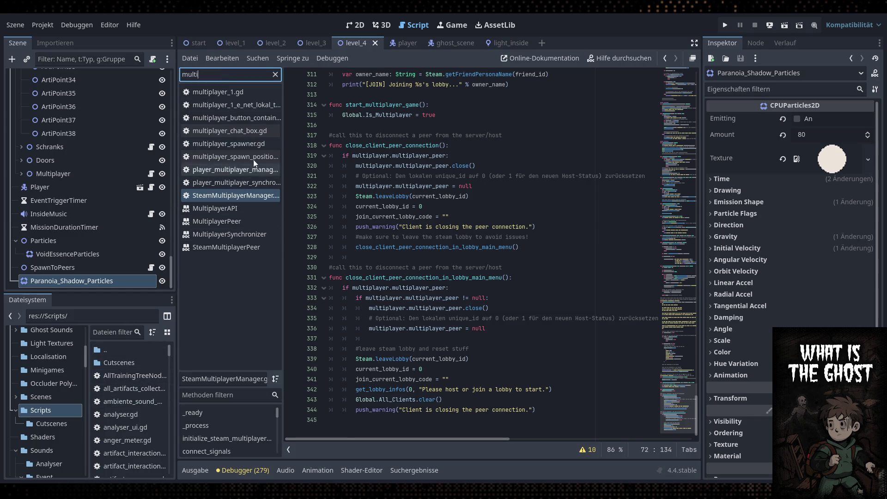
left_click(126, 335)
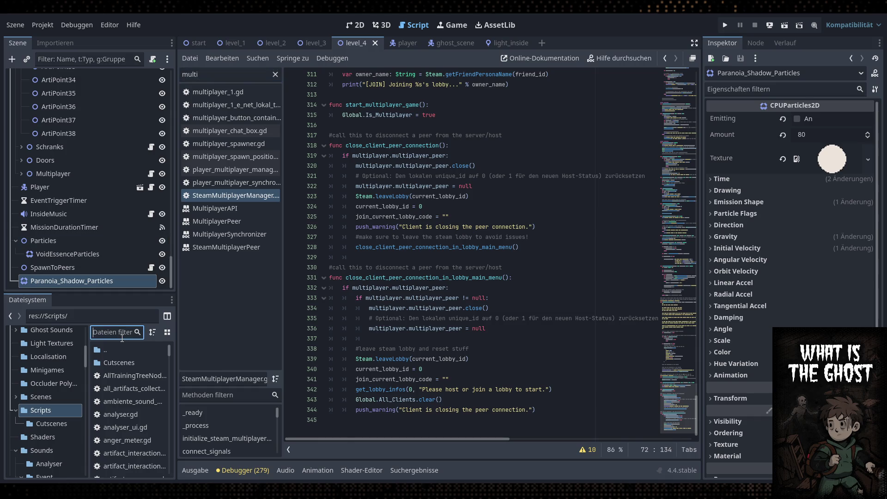
type("multiplayerrpc")
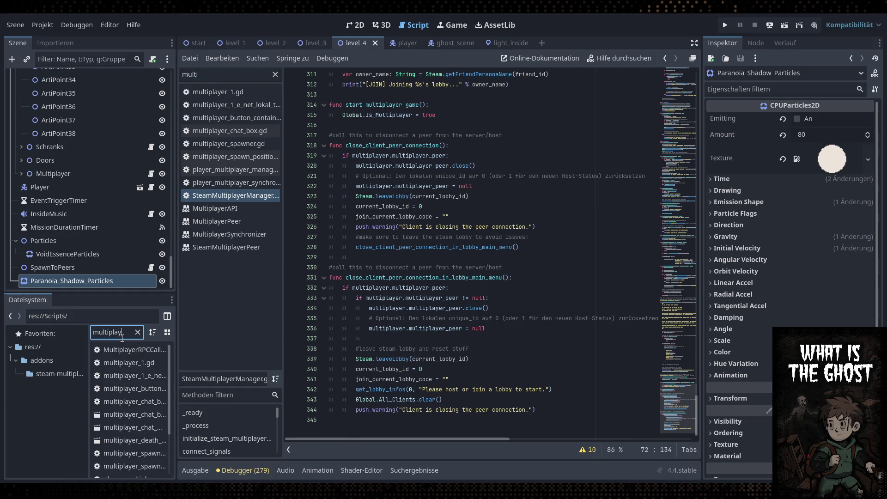
left_click(122, 350)
double_click(122, 350)
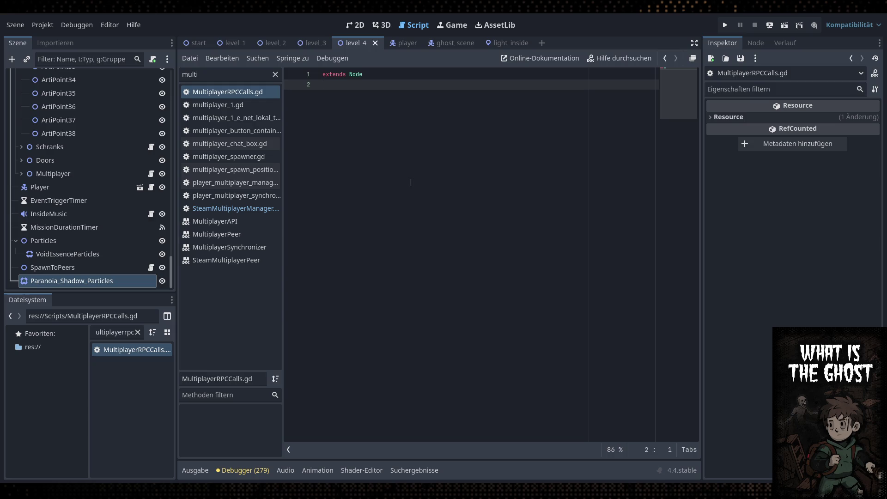
key("Return")
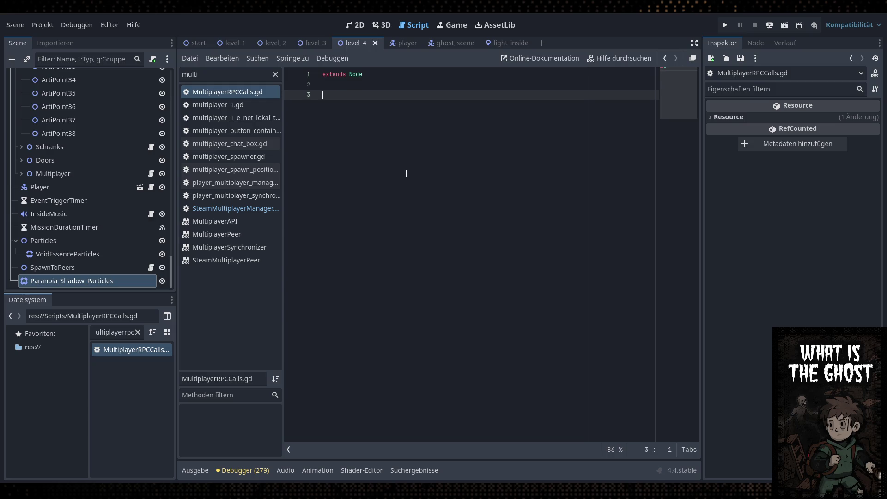
key("ctrl+s")
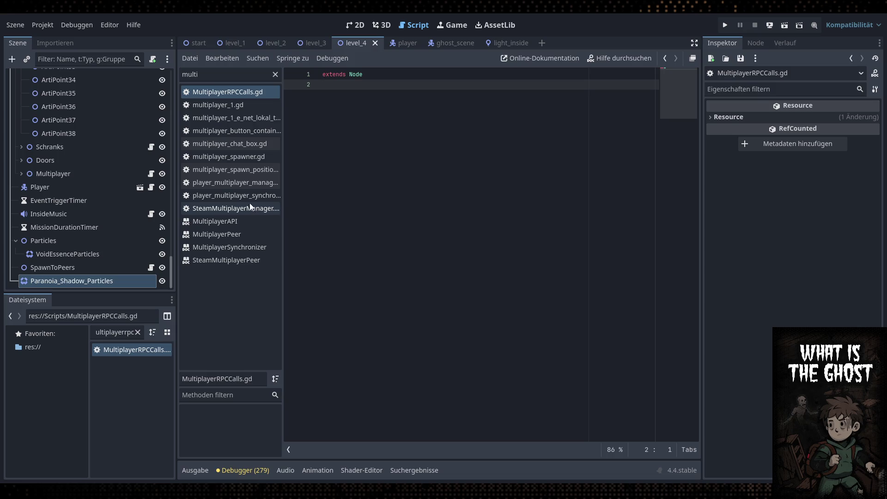
Open ghost_scene.gd through the 'ghost' filter and select its host despawn RPC, lines 540–545
double_click(231, 79)
type("ghost")
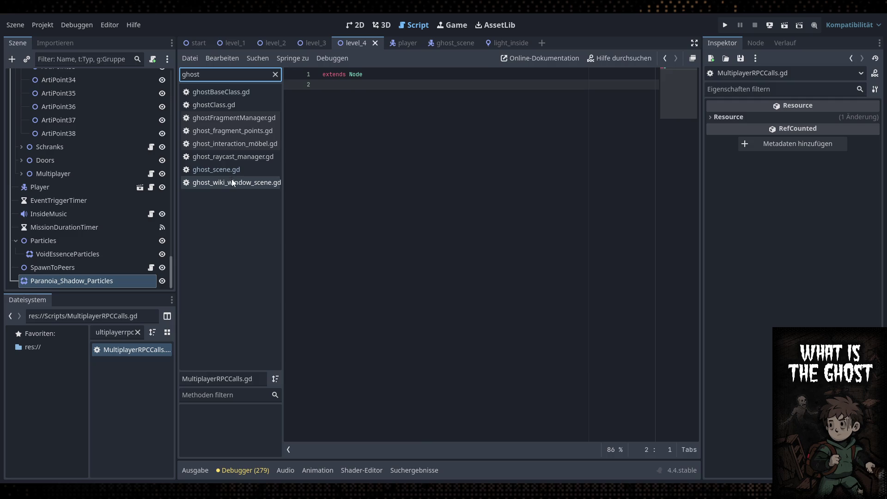
left_click(235, 172)
left_click(487, 292)
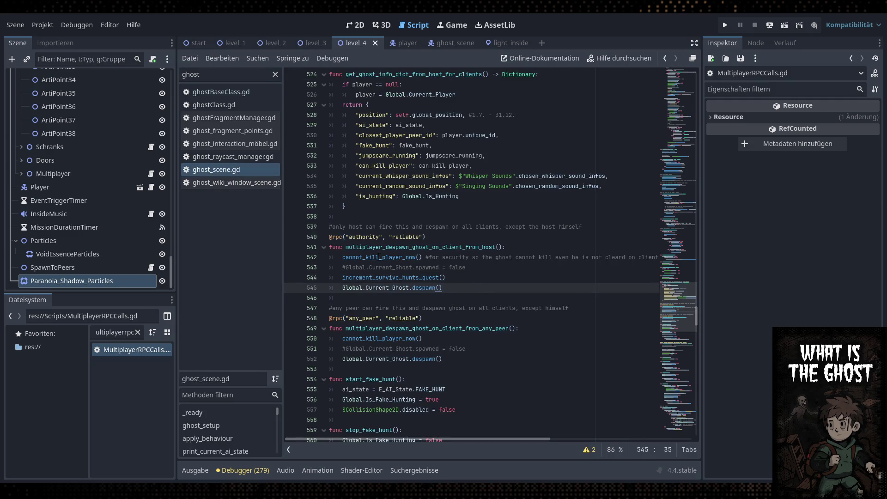
double_click(388, 288)
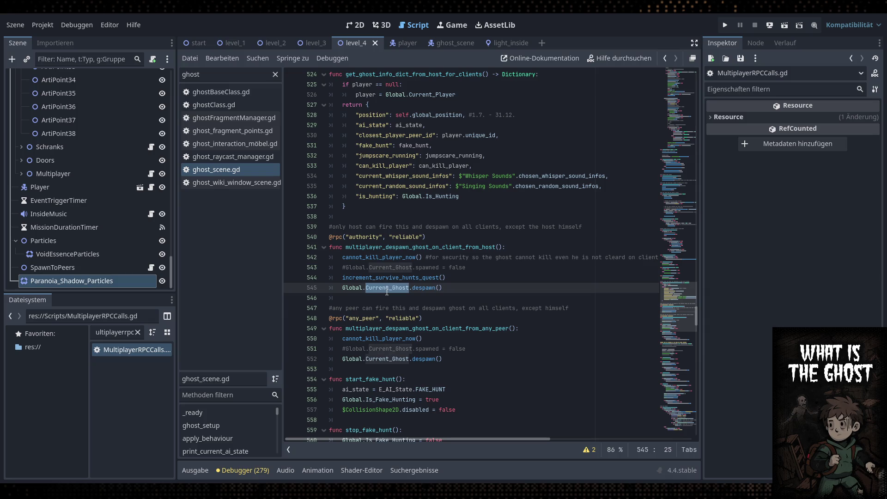
left_click(391, 288)
double_click(379, 258)
double_click(379, 257)
left_click(447, 288)
left_click_drag(448, 289, 326, 229)
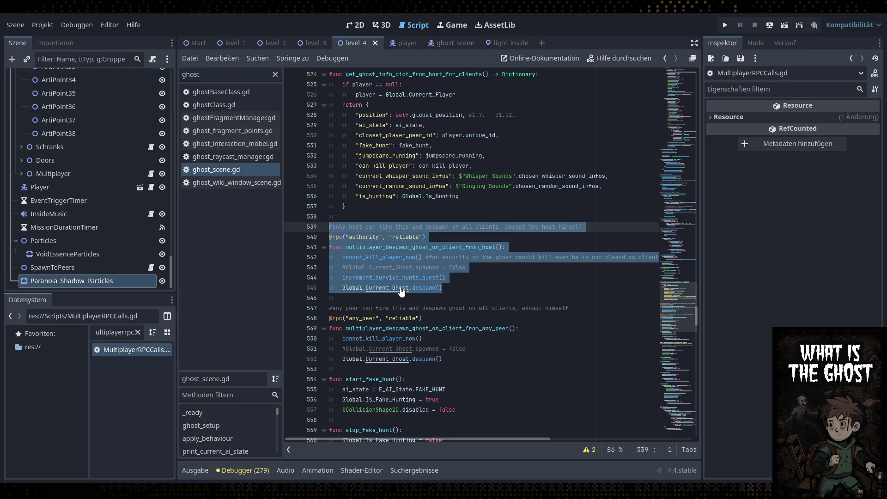
Paste the despawn RPC into MultiplayerRPCCalls.gd and jump to Global.gd's Current_Ghost declaration
double_click(146, 354)
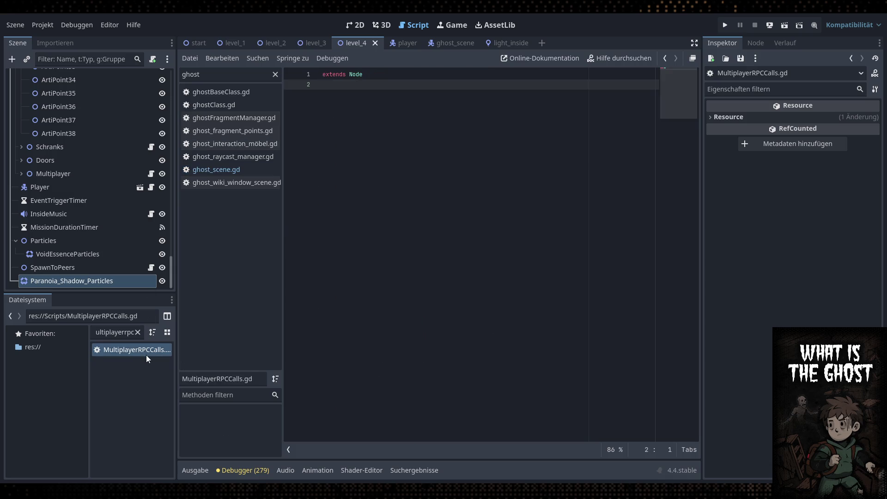
type("#only host can fire this and despawn on all clients, except the host himself @rpc(\"authority\", \"reliable\") func multiplayer_despawn_ghost_on_client_from_host(): \tcannot_kill_player_now() #for security so the ghost cannot kill even he is not cleard on clients \t#Global.Current_Ghost.spawned = false \tincrement_survive_hunts_quest() \tGlobal.Current_Ghost.despawn()")
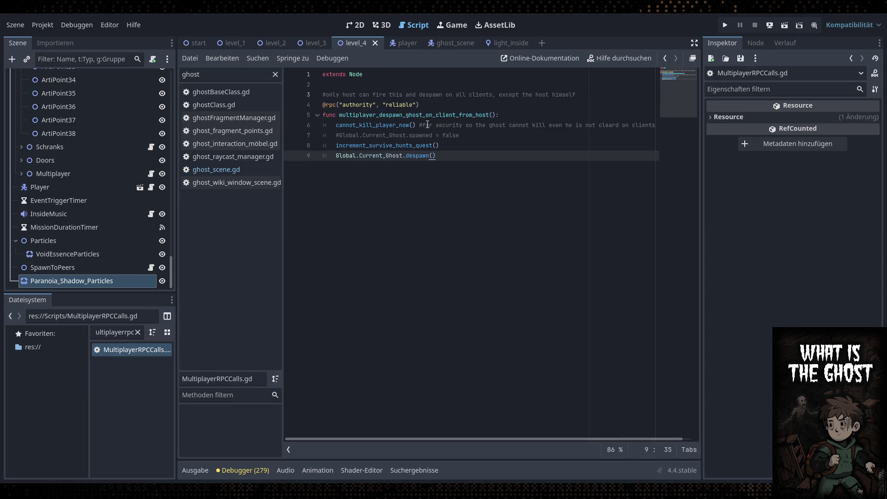
left_click(463, 113)
key("Up")
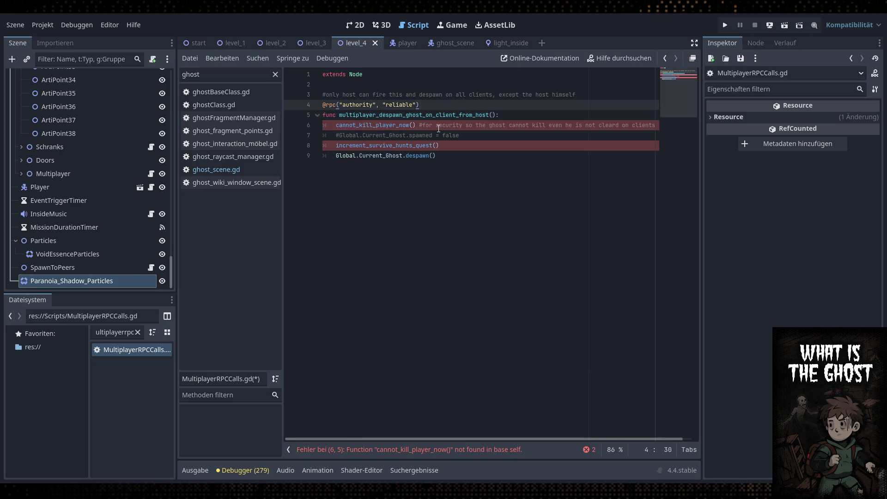
left_click(420, 120)
left_click(390, 156, "ctrl")
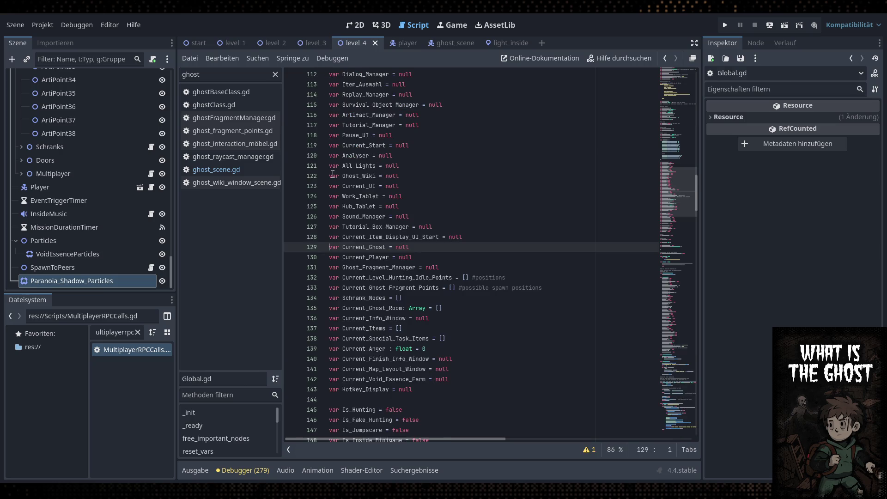
double_click(215, 78)
Look up ghost_scene_path and ghost_scene_instance in ghostBaseClass.gd
type("g")
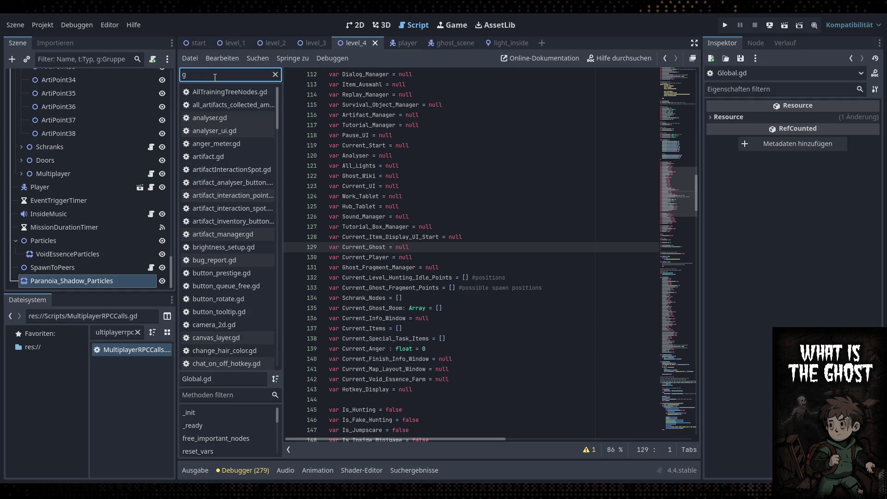
type("host")
left_click(220, 91)
scroll(683, 216, "up", 5)
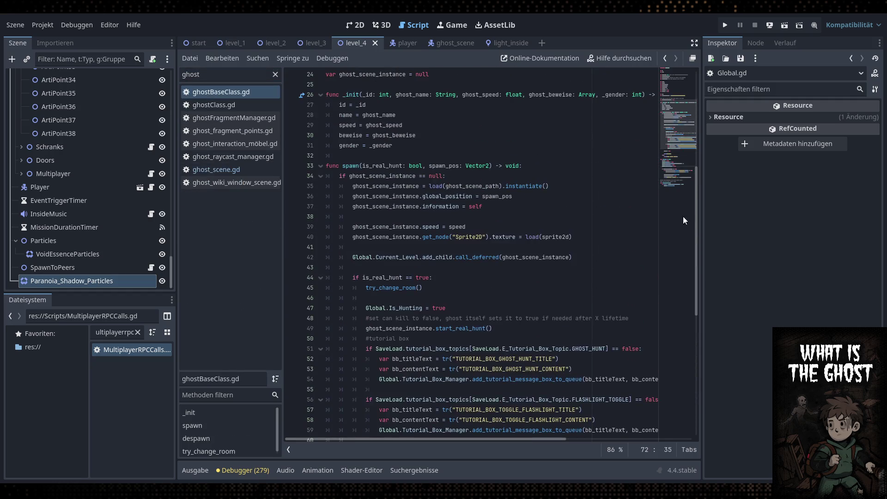
scroll(683, 217, "up", 5)
double_click(370, 278)
double_click(372, 308)
key("ctrl+c")
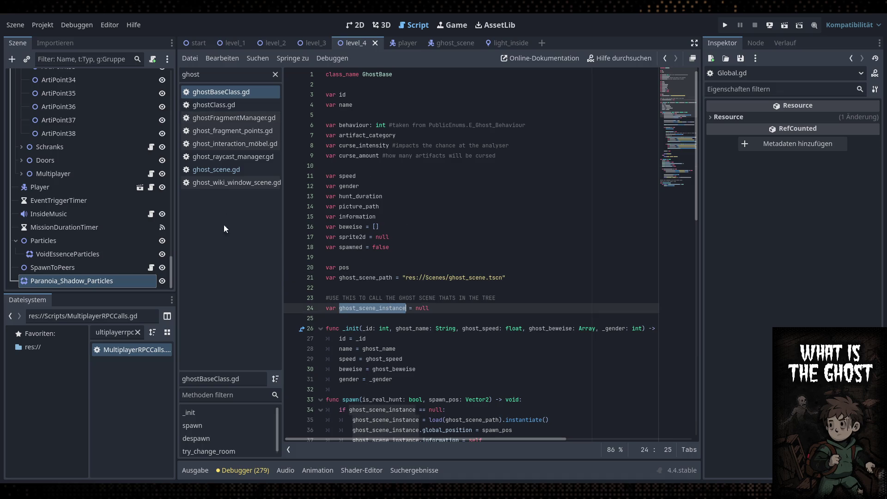
Prefix the cannot_kill_player_now and increment_survive_hunts_quest calls with ghost_scene_instance
double_click(157, 347)
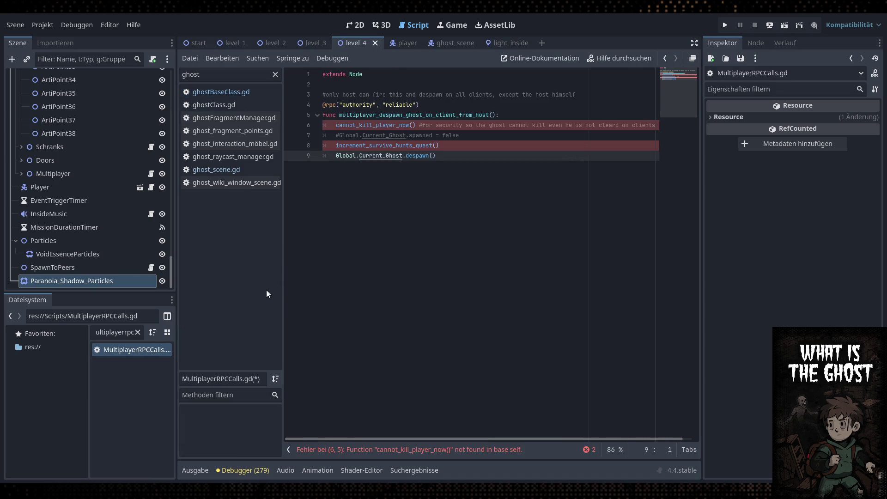
left_click(336, 125)
key("ctrl+v")
type(".")
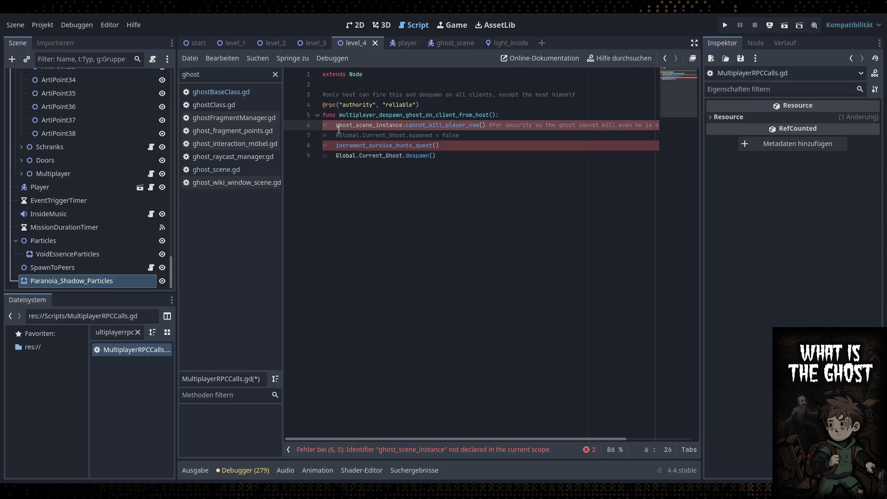
left_click(338, 144)
key("ctrl+v")
type(".")
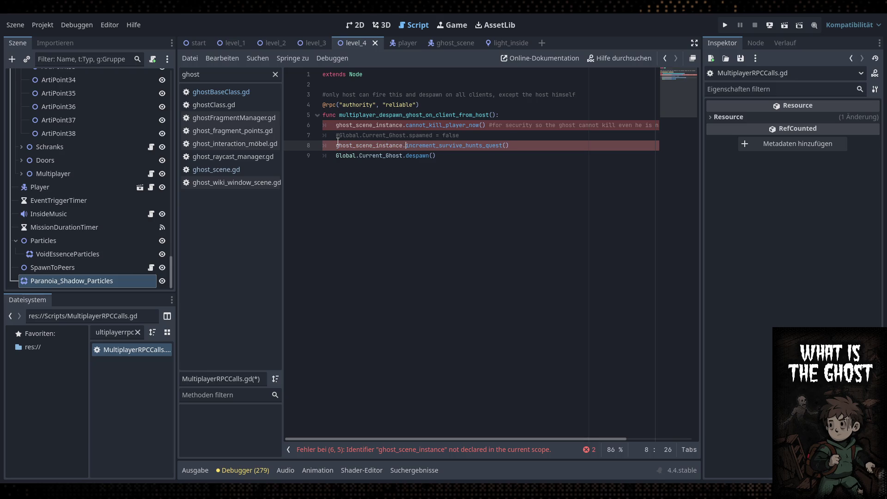
Add Global.Current_Ghost. before the calls on lines 6 and 8, then save the script
left_click_drag(435, 156, 336, 156)
key("ctrl+c")
left_click(334, 146)
key("ctrl+v")
left_click(335, 125)
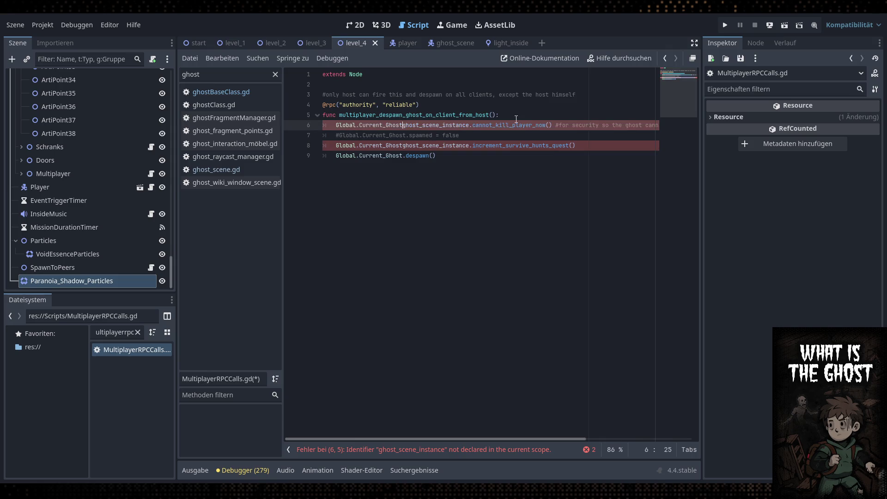
key("ctrl+v")
type(".")
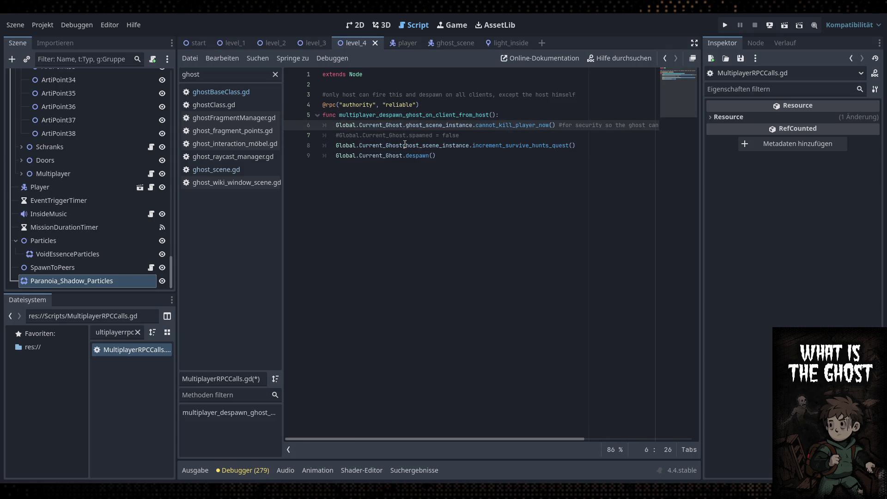
left_click(403, 145)
type(".")
left_click(503, 114)
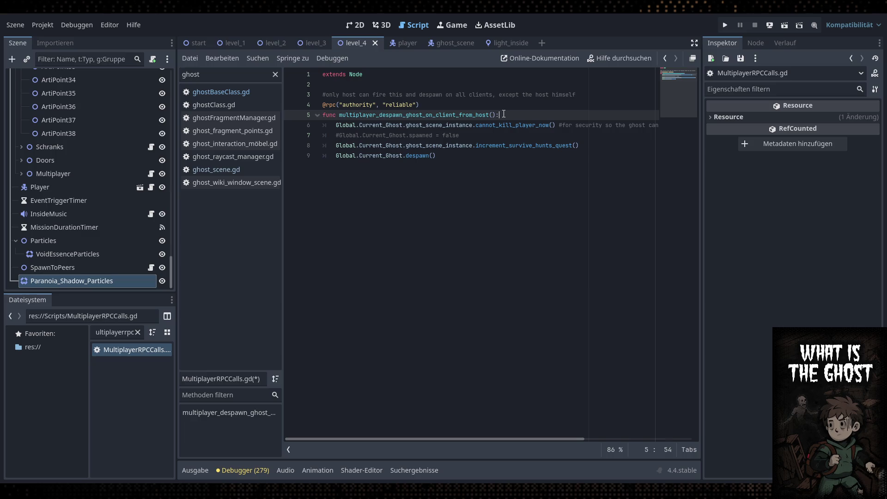
left_click(468, 108)
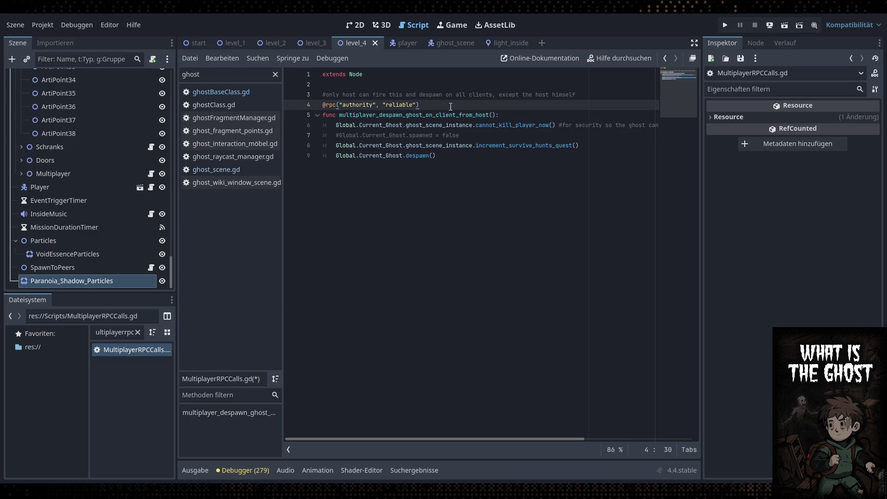
key("ctrl+s")
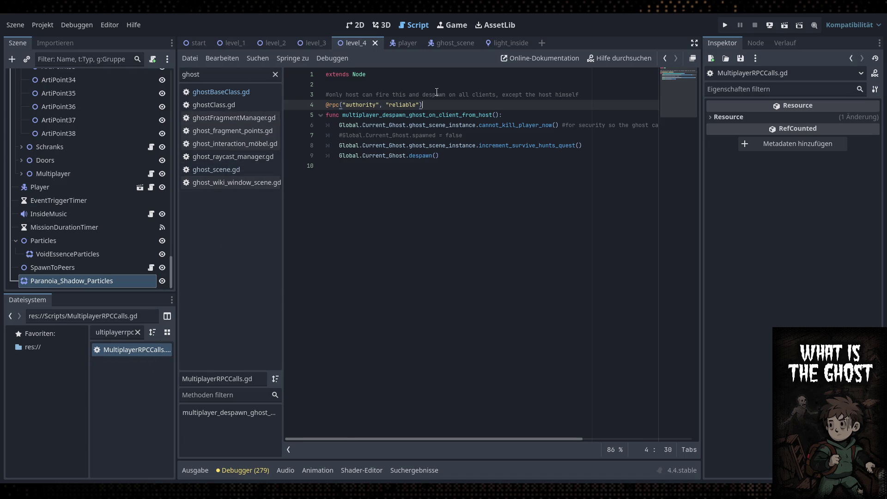
Rename the RPC to despawn_ghost_on_client_from_host by removing the 'multiplayer_' prefix, and save
left_click(376, 165)
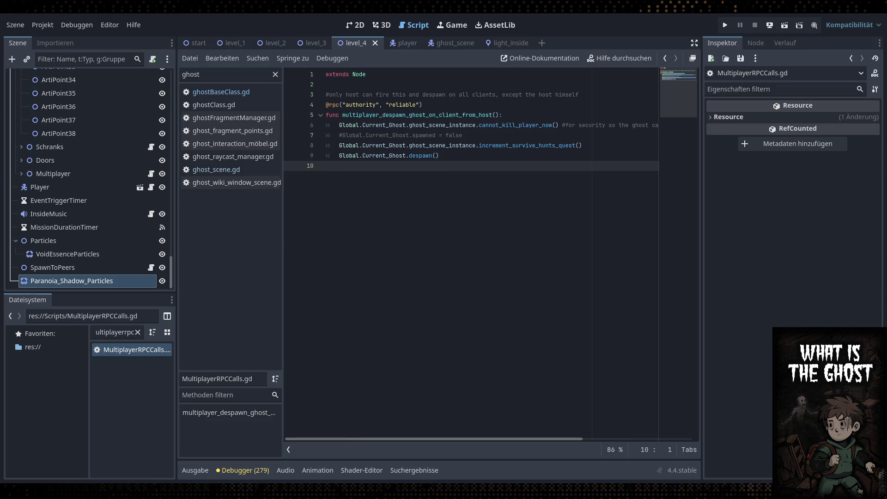
key("ctrl+s")
left_click_drag(386, 115, 343, 115)
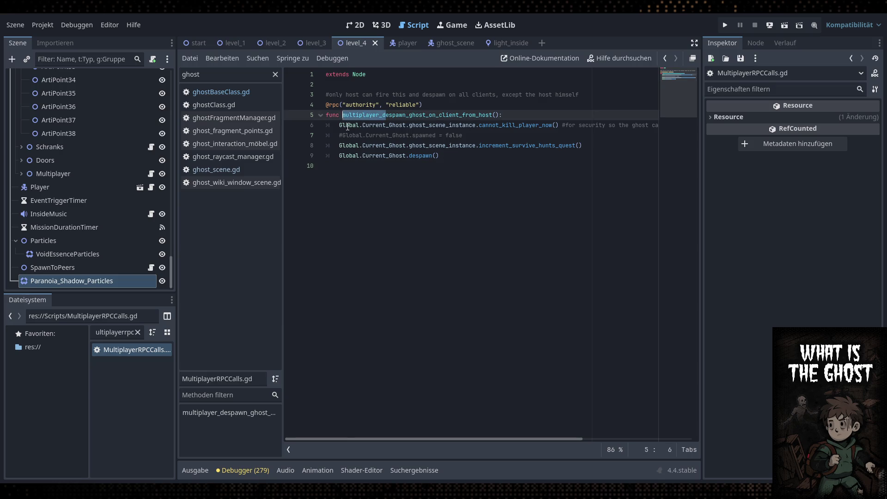
type("D")
key("Escape")
key("BackSpace")
type("d")
left_click(451, 105)
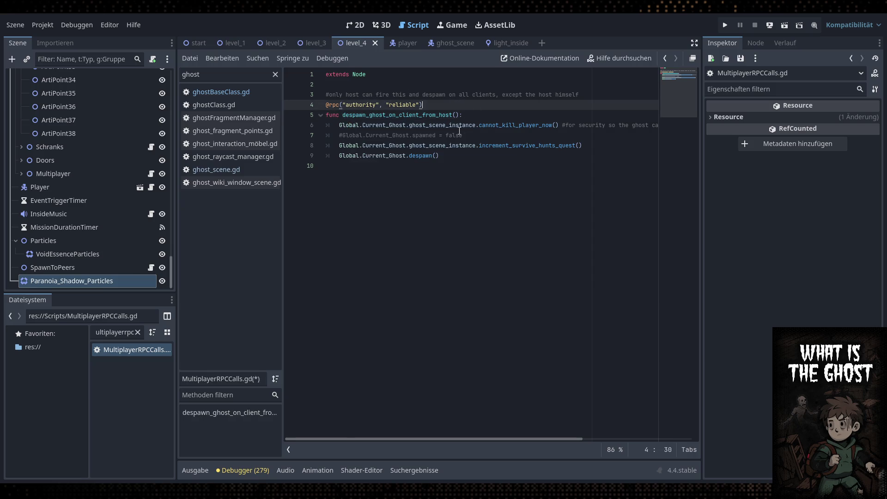
key("ctrl+s")
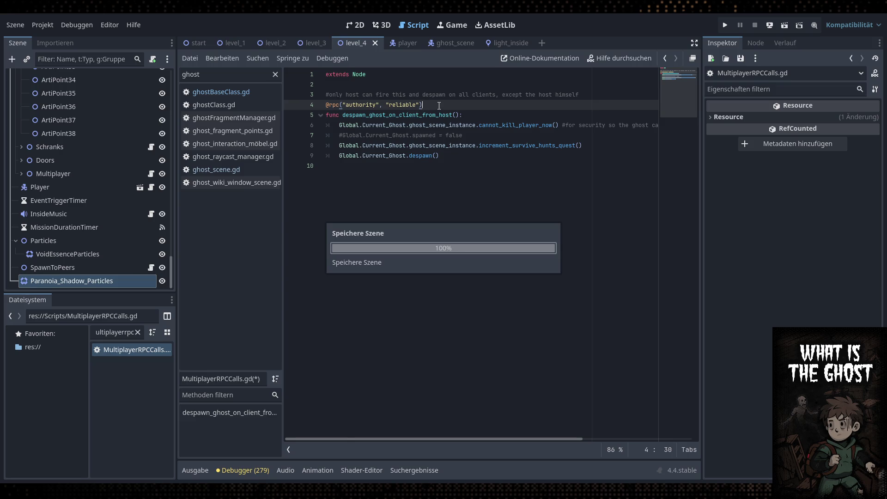
Turn the line 3 comment into a ## doc comment and save the script
left_click(327, 94)
type("#")
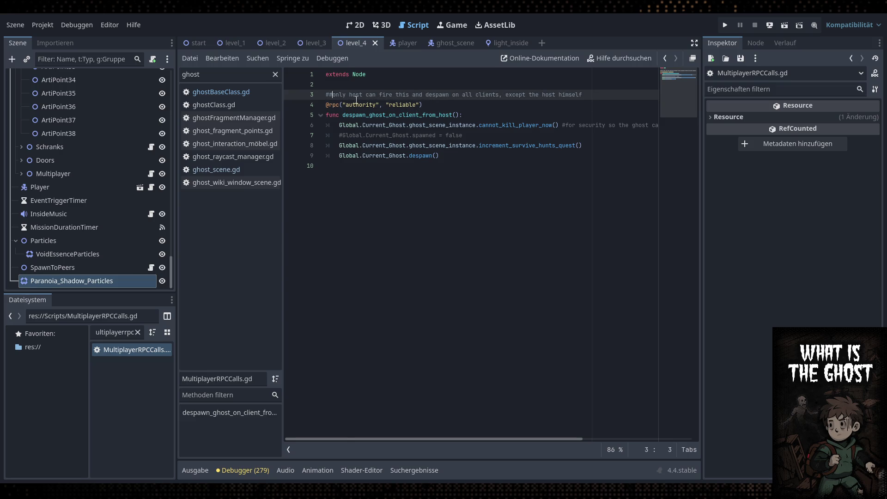
left_click(476, 86)
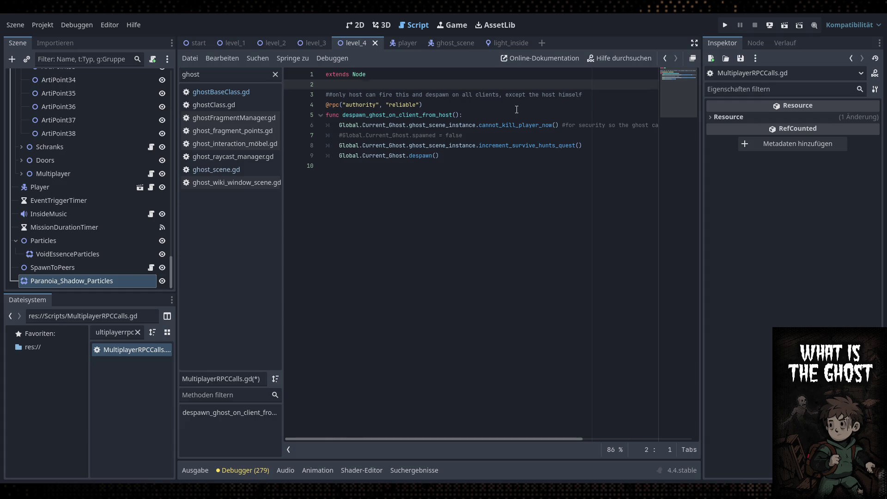
left_click(477, 110)
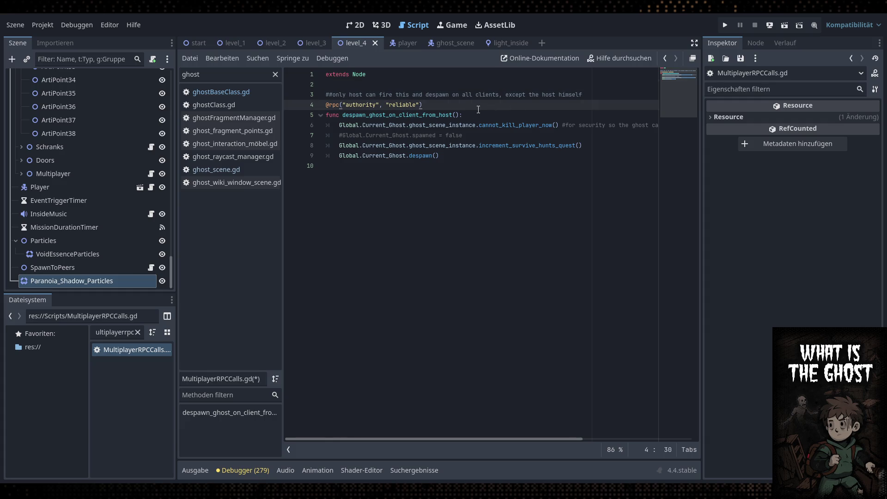
key("ctrl+s")
left_click(251, 170)
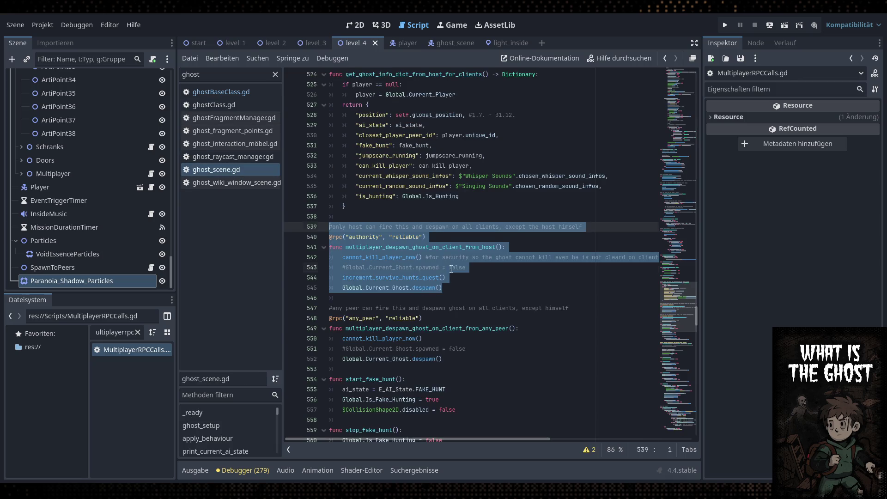
Delete the old host despawn function, lines 539–545, from ghost_scene.gd
left_click(451, 292)
left_click_drag(451, 291, 324, 218)
key("BackSpace")
key("BackSpace")
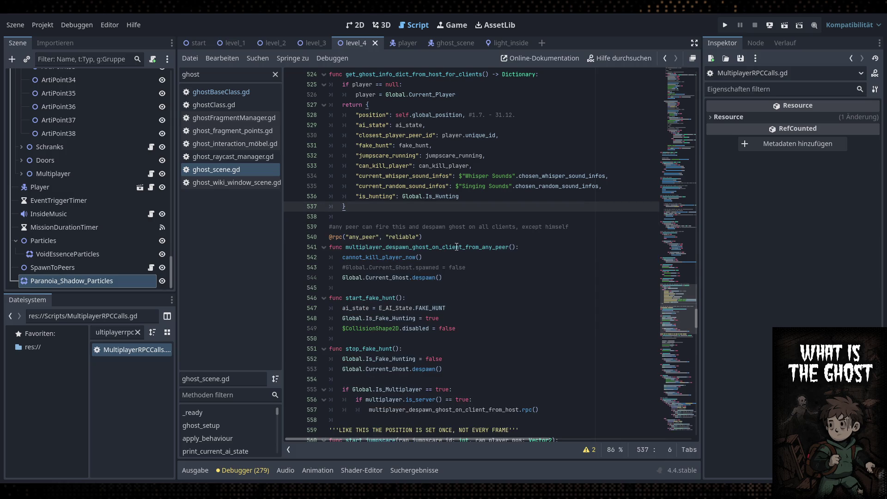
left_click(406, 447)
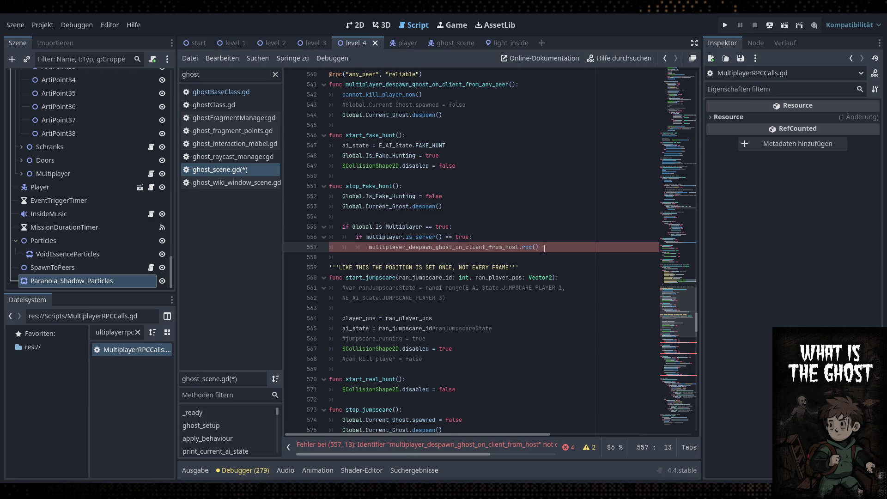
scroll(544, 248, "down", 5)
scroll(478, 298, "up", 4)
scroll(430, 273, "down", 4)
scroll(383, 246, "up", 3)
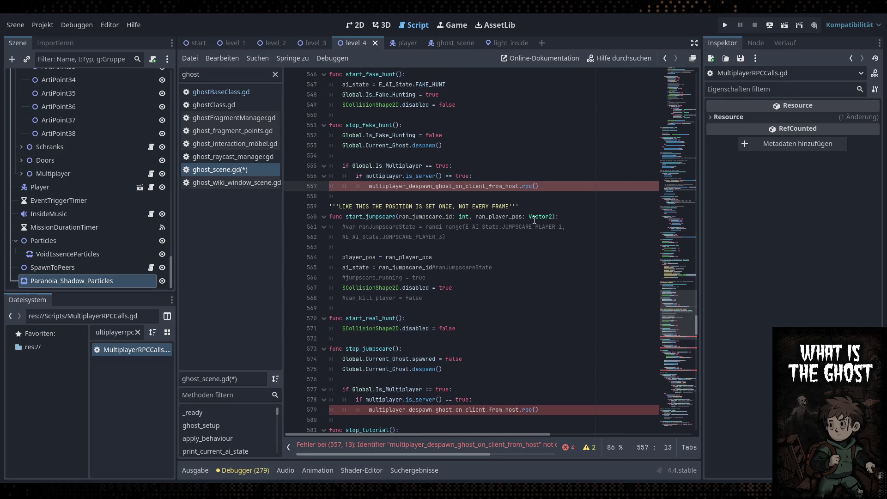
Rewrite line 557 as MultiplayerRpcCalls.despawn_ghost_on_client_from_host.rpc(), removing the old call
type("Multiplayer")
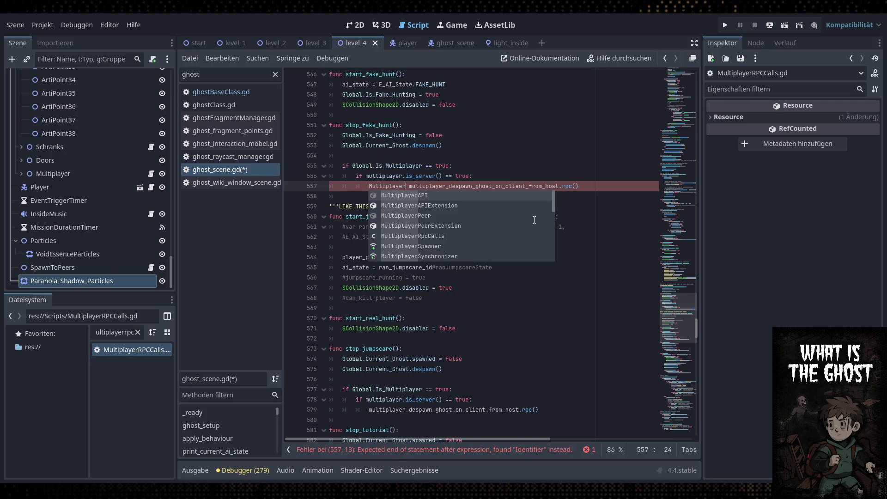
key("Down")
key("Down")
key("Down")
key("Return")
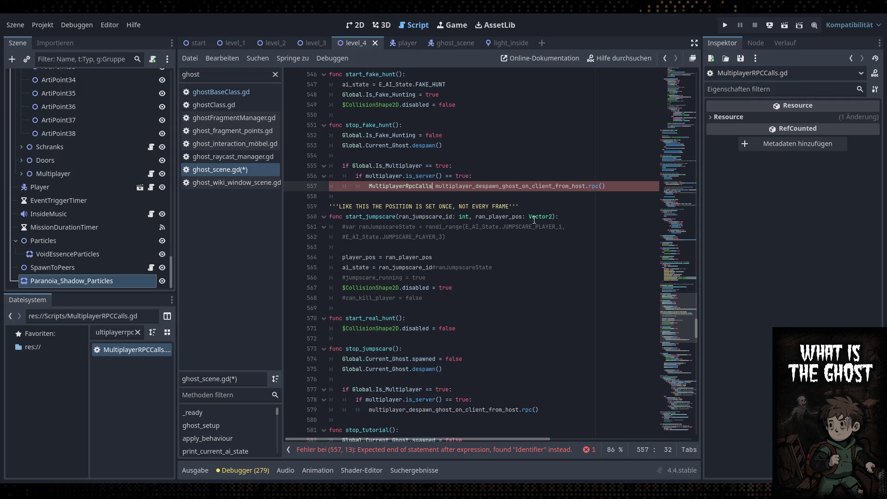
type(".d")
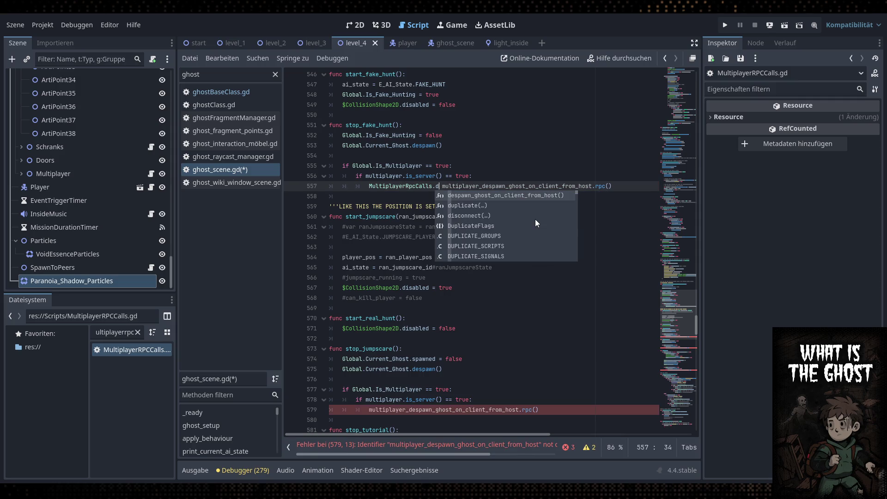
key("Return")
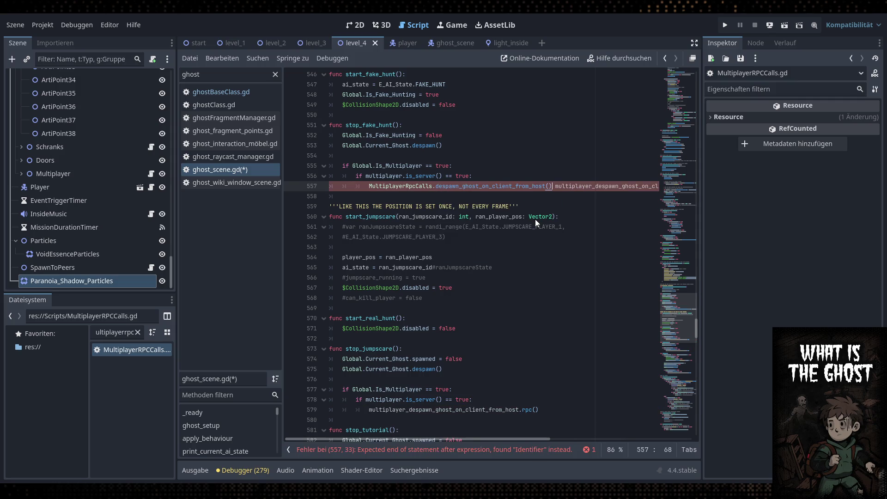
mouse_move(486, 440)
left_mouse_down()
mouse_move(571, 439)
mouse_move(561, 440)
left_mouse_up()
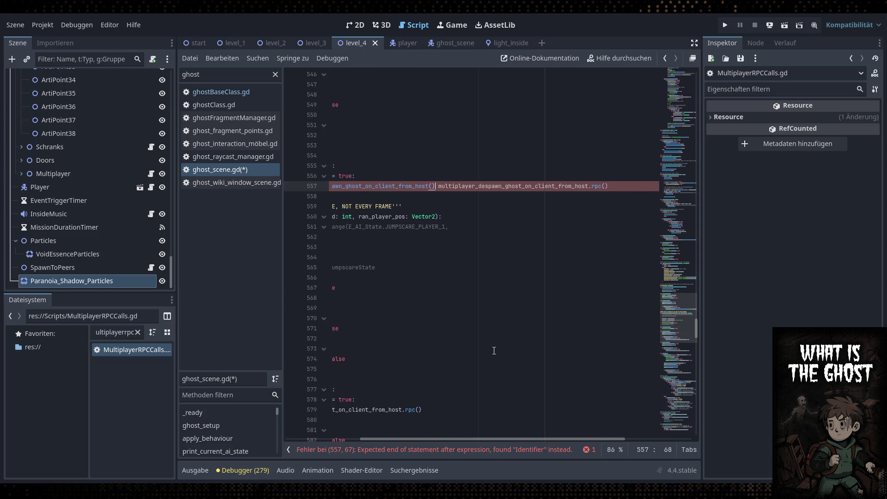
key("Left")
key("Left")
type(".rpc")
left_click(476, 269)
left_click_drag(622, 186, 449, 186)
key("BackSpace")
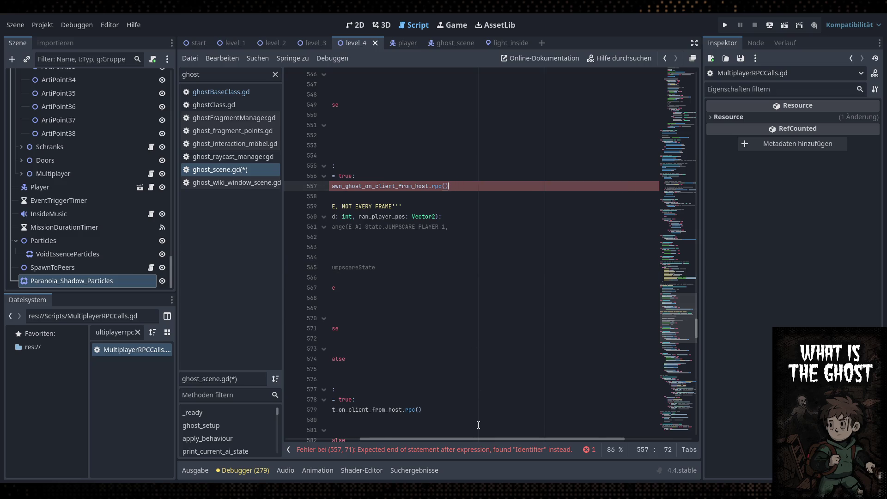
Save the script and copy the new MultiplayerRpcCalls call from line 557
left_click_drag(482, 434, 408, 434)
left_click(545, 195)
left_click(594, 186)
left_click_drag(582, 186, 369, 186)
left_click(583, 186)
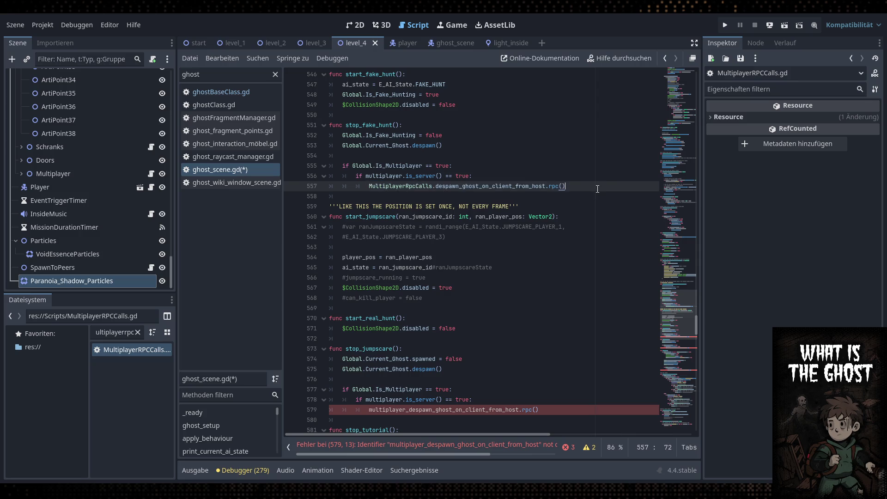
key("ctrl+s")
left_click_drag(588, 186, 502, 186)
double_click(387, 186)
left_click(406, 185)
double_click(406, 186)
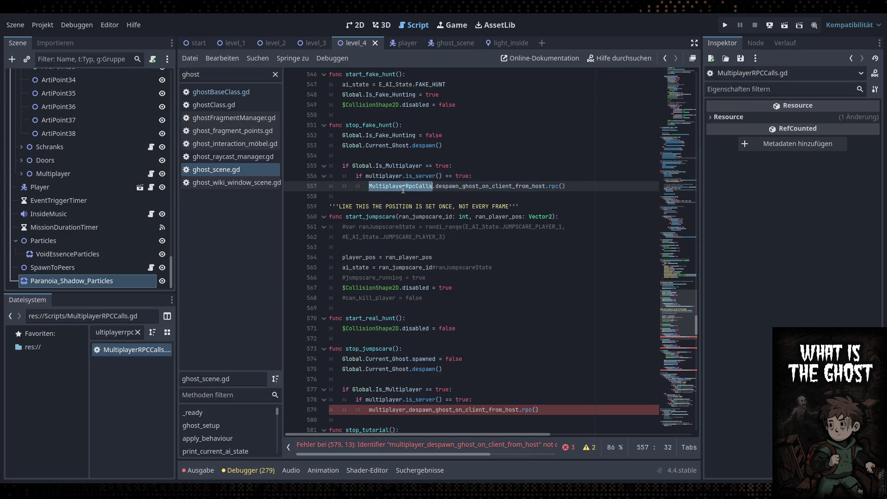
left_click_drag(567, 186, 369, 186)
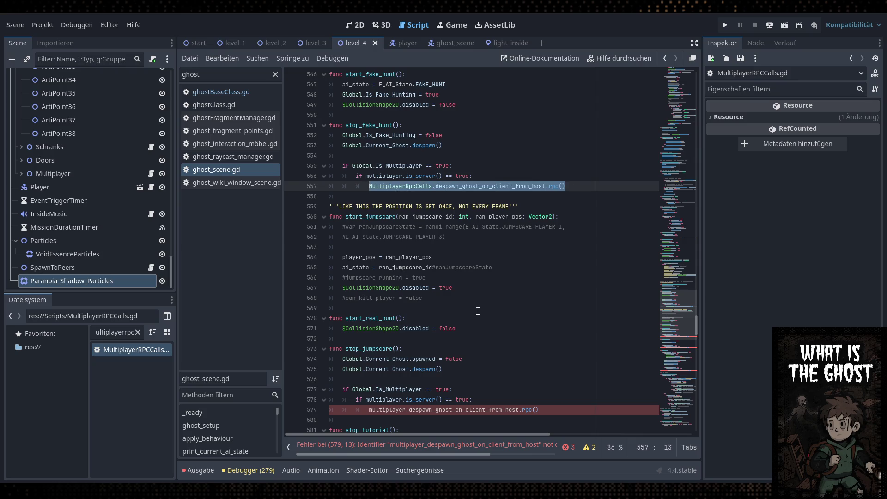
key("ctrl+c")
Paste the new call over the old despawn calls on lines 579, 587 and 603
scroll(488, 353, "down", 3)
left_click_drag(539, 318, 369, 318)
key("ctrl+v")
scroll(480, 353, "down", 2)
left_click_drag(551, 339, 368, 339)
key("ctrl+v")
left_click(499, 329)
scroll(499, 329, "down", 6)
left_click_drag(552, 318, 382, 319)
key("ctrl+v")
left_click(518, 308)
scroll(518, 311, "down", 5)
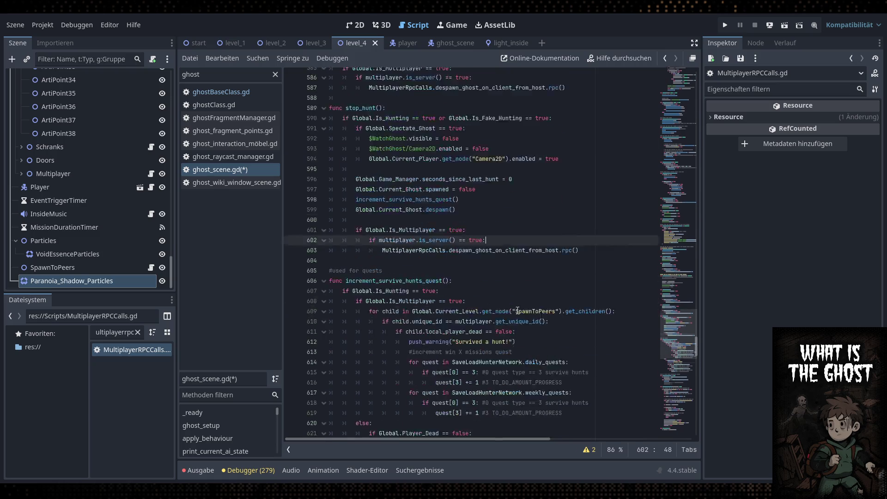
key("ctrl+s")
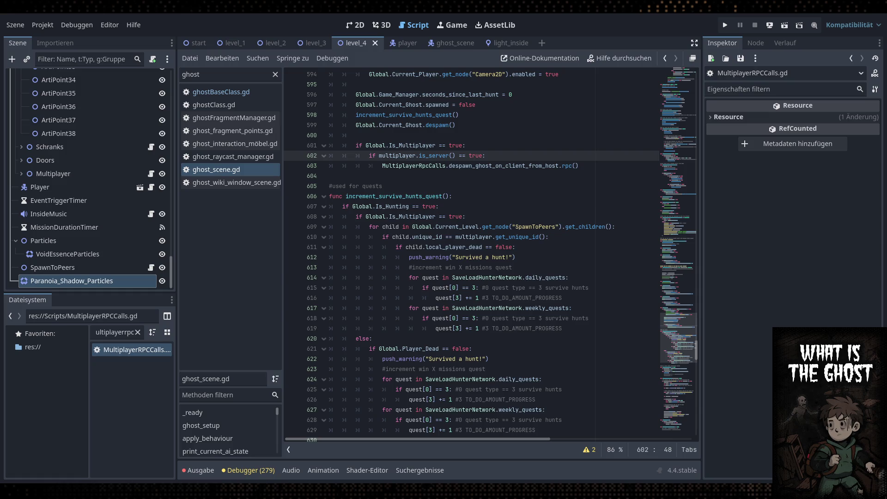
left_click(519, 135)
scroll(512, 323, "up", 5)
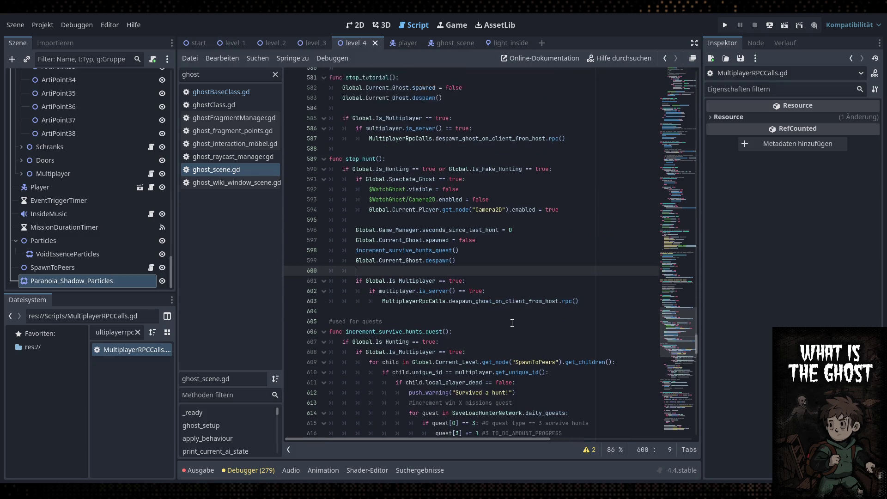
scroll(512, 322, "up", 2)
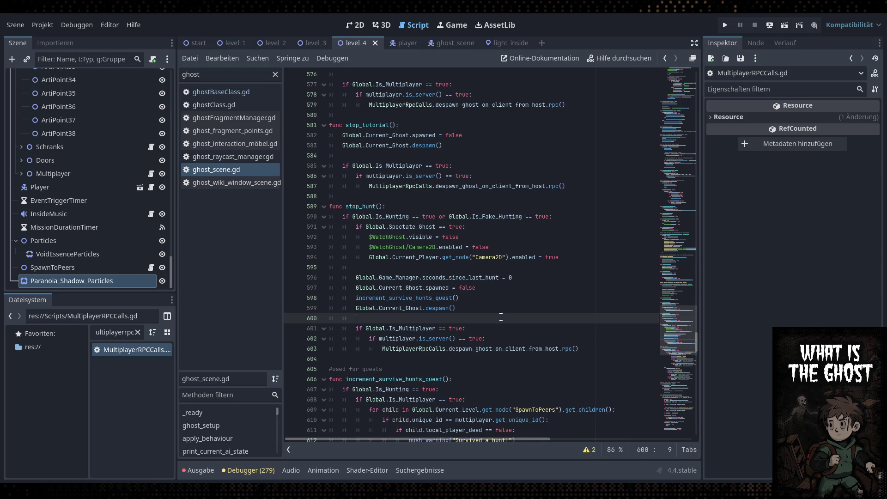
scroll(501, 317, "down", 1)
double_click(425, 318)
left_click(526, 255)
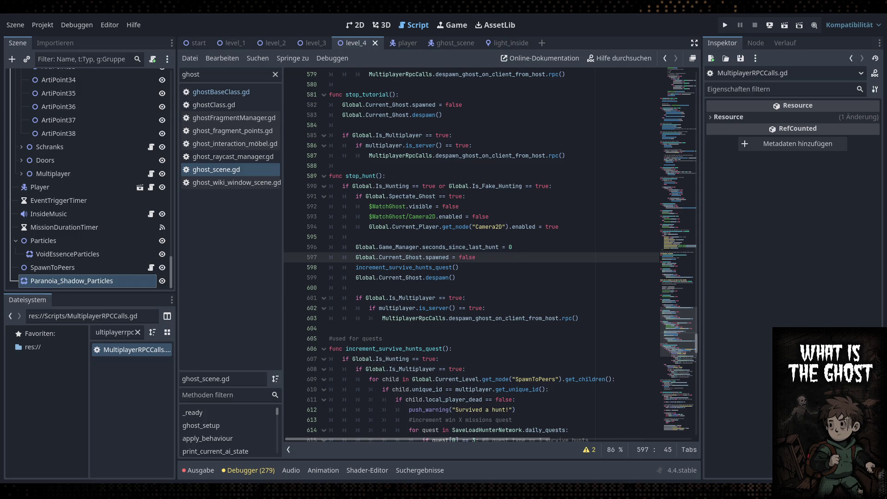
left_click(543, 322)
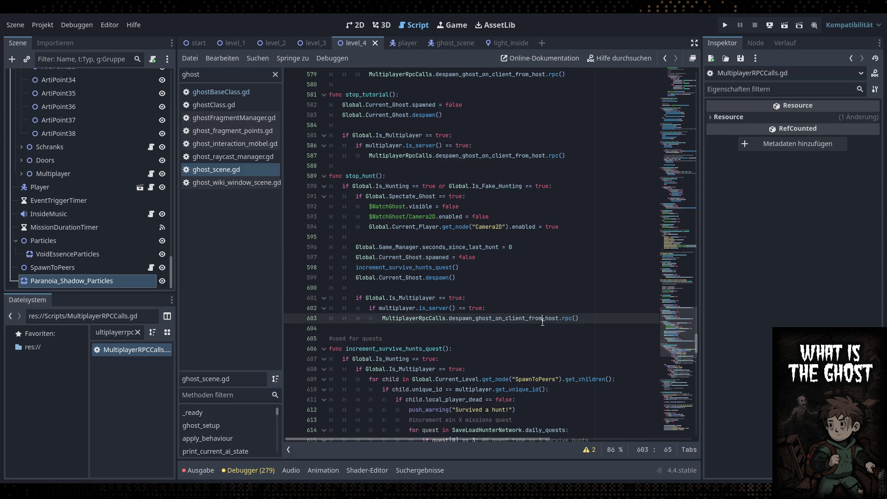
key("ctrl+a")
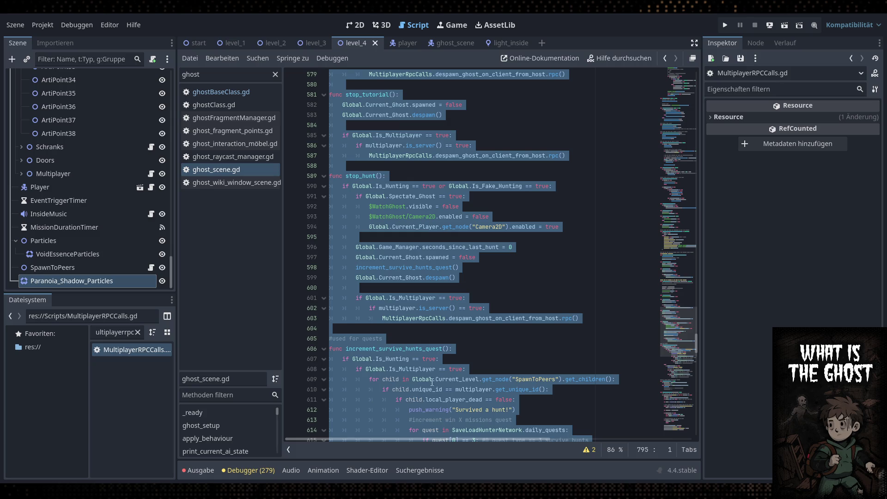
left_click(442, 358)
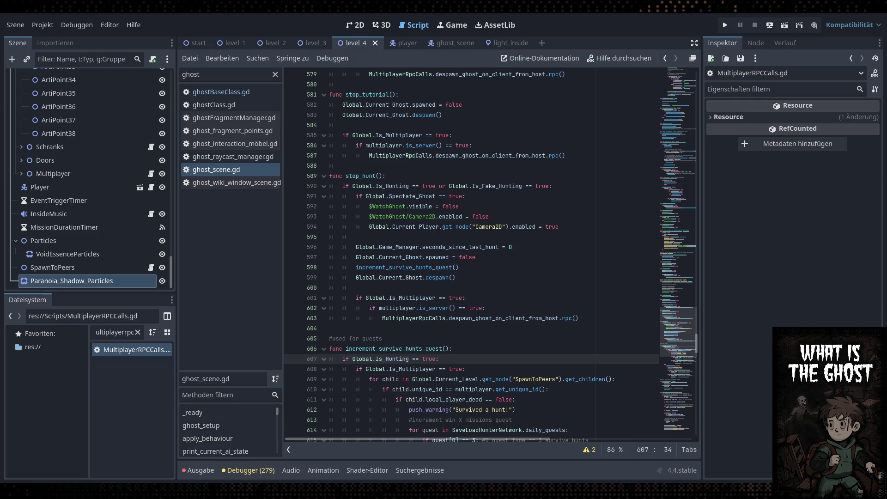
Open MultiplayerRPCCalls.gd and review the ghost_scene_instance calls on lines 8 and 9
left_click(420, 237)
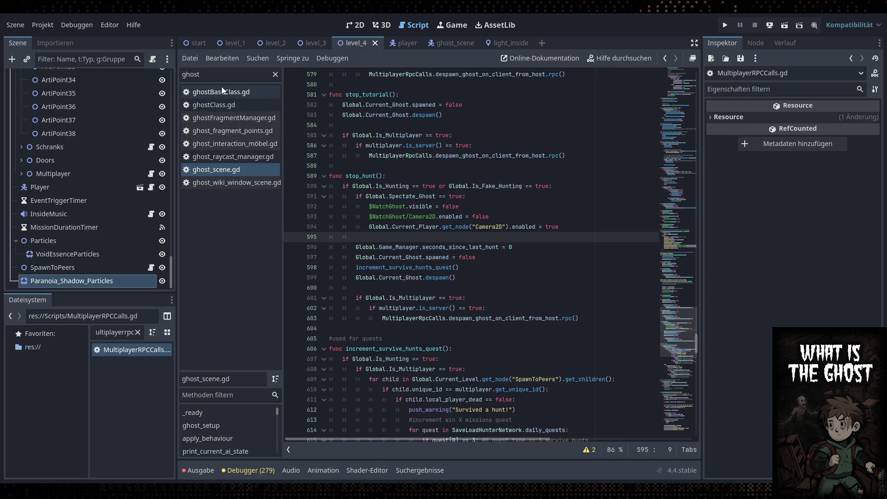
double_click(130, 349)
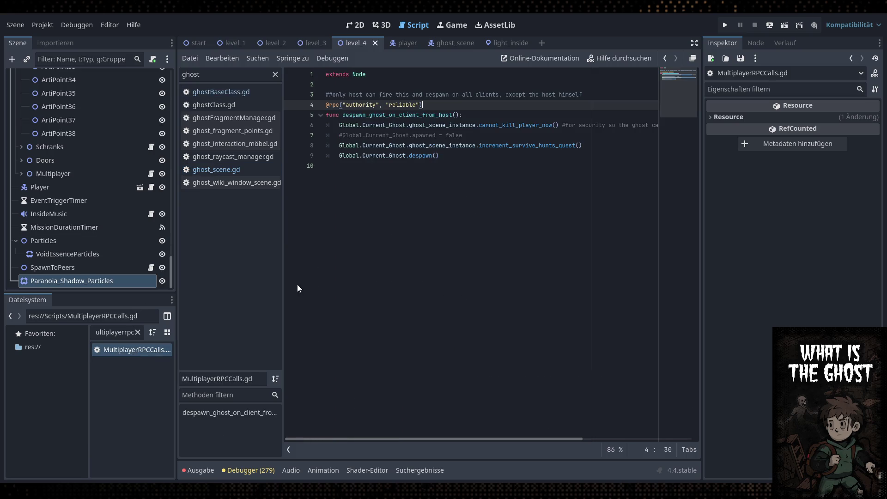
left_click(493, 146)
double_click(426, 146)
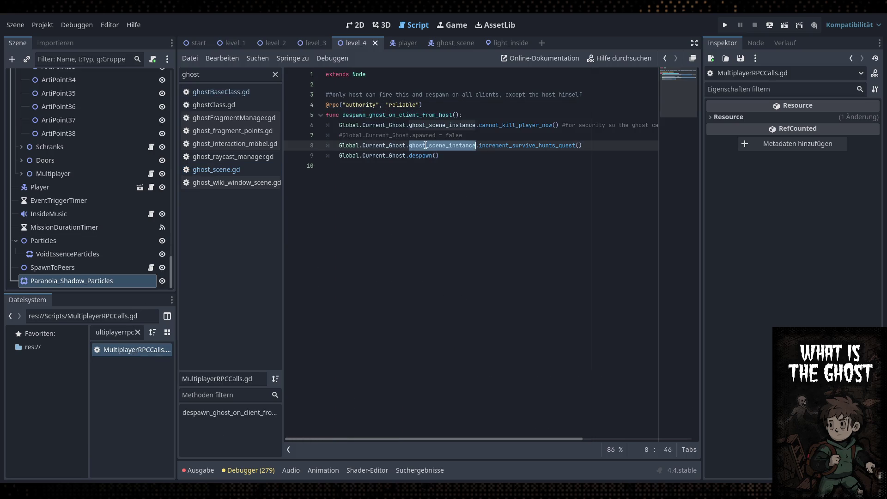
left_click(495, 134)
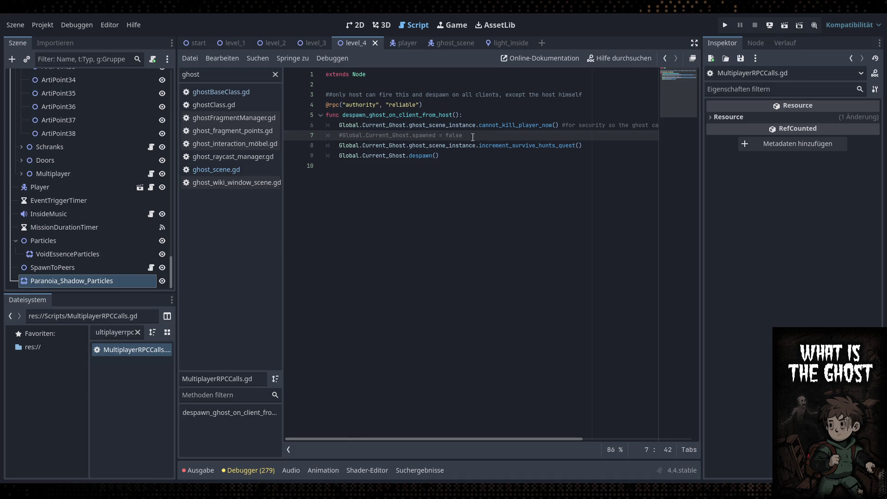
left_click(424, 151)
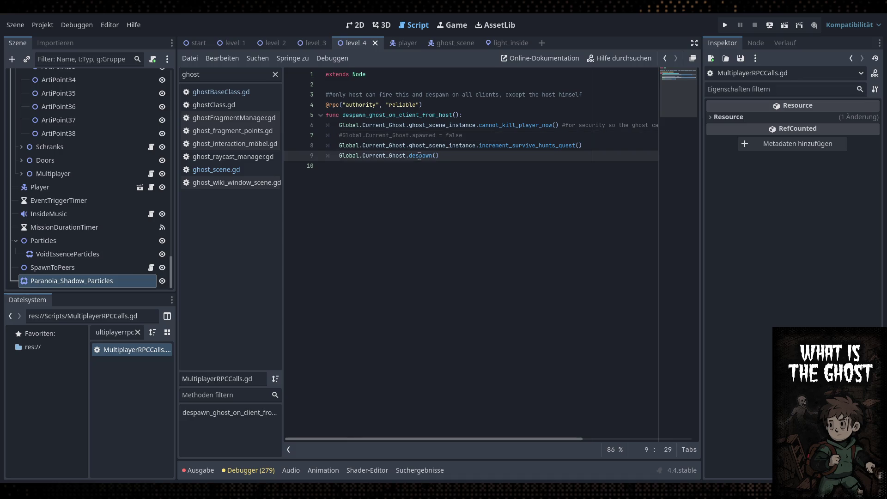
Check the despawn() definition in ghostBaseClass.gd, then return to MultiplayerRPCCalls.gd by way of ghost_scene.gd
left_click(219, 93)
scroll(392, 266, "down", 9)
scroll(392, 266, "down", 8)
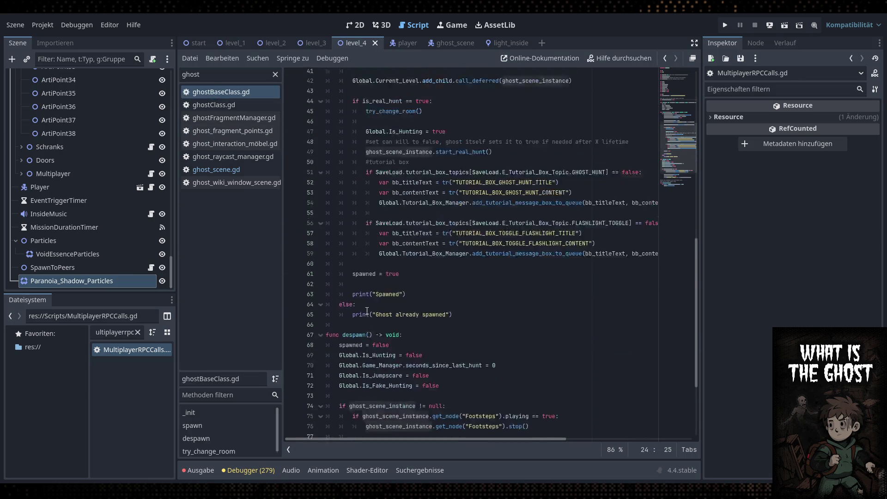
left_click(366, 226)
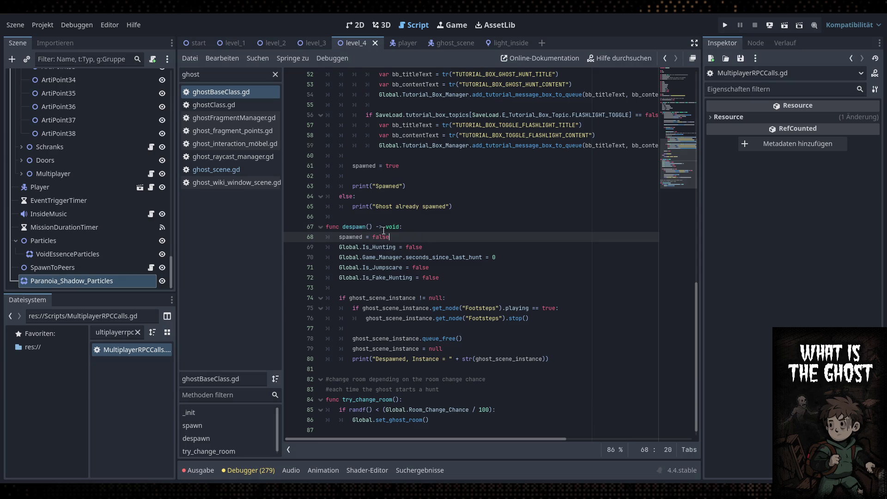
key("End")
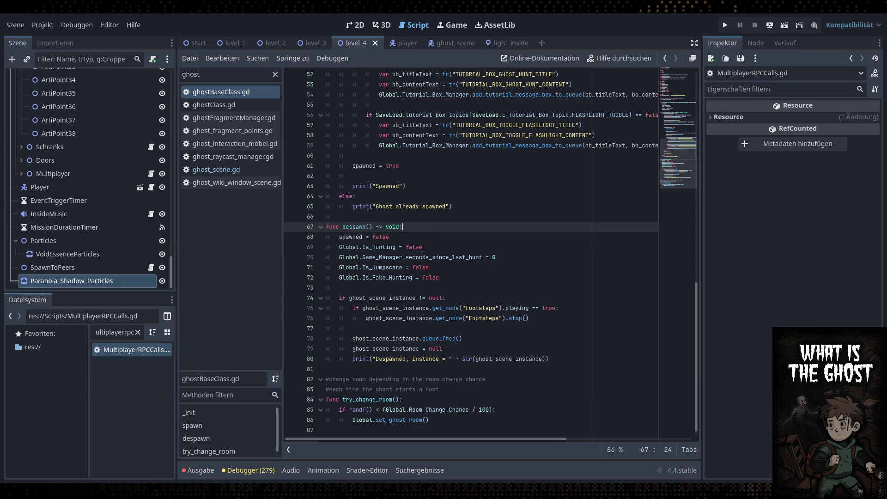
left_click(261, 171)
double_click(145, 354)
left_click(493, 146)
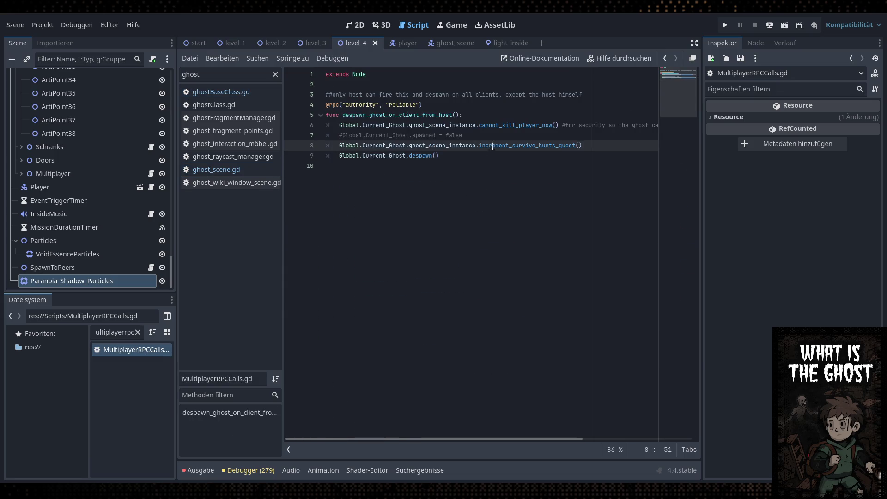
left_click(372, 103)
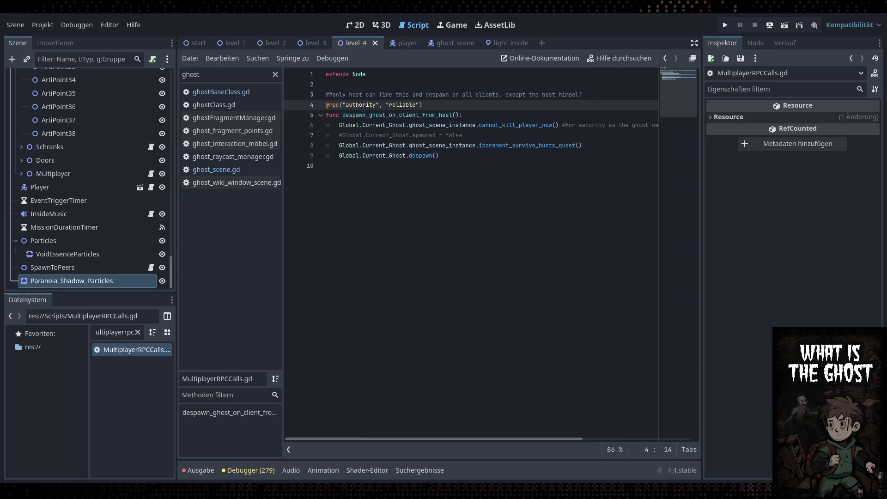
Switch from Godot to the What Is The Ghost Trello board in Chrome
key("alt+Tab")
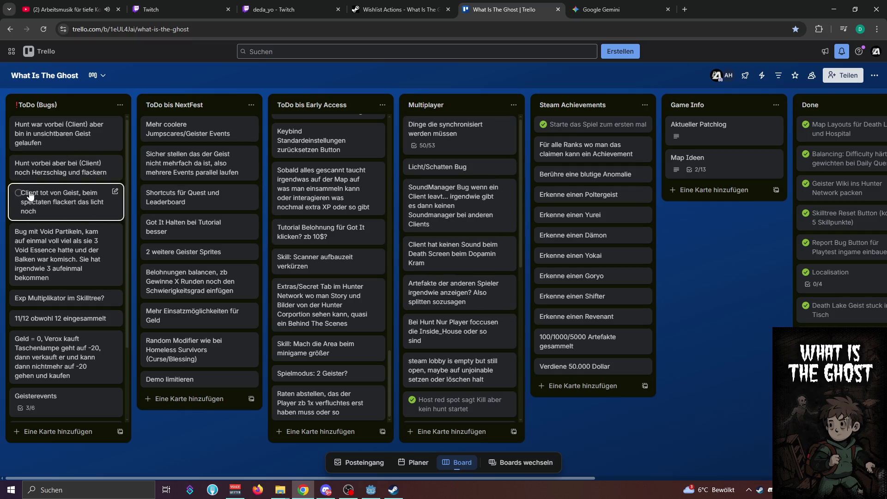
Scroll the ToDo (Bugs) list, then return to MultiplayerRPCCalls.gd in Godot
scroll(32, 189, "down", 2)
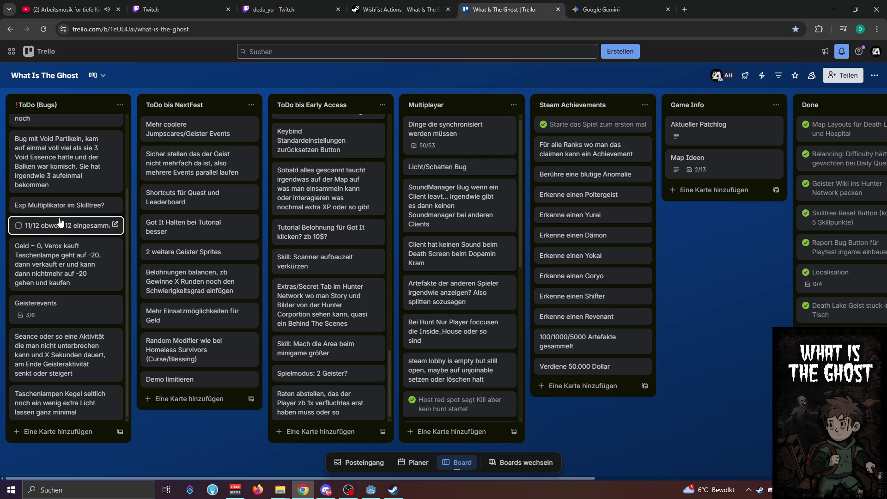
left_click(371, 490)
left_click(406, 236)
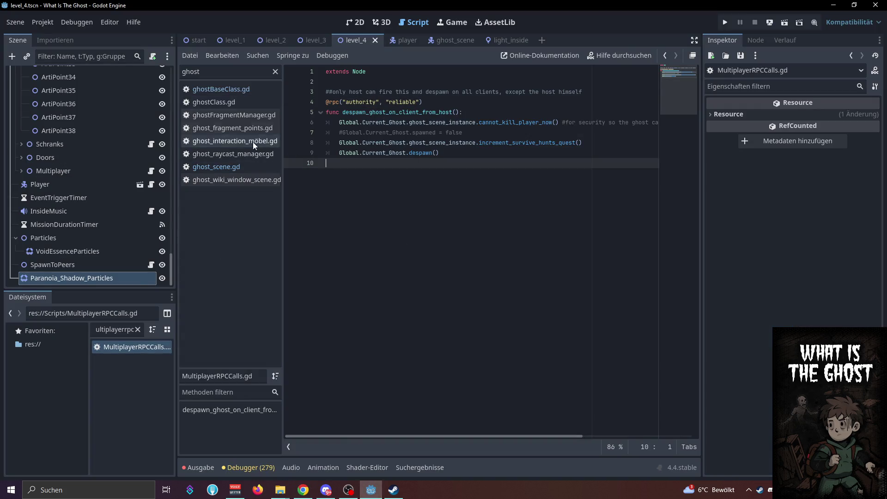
Filter the script list by 'artica' and open artifact_interaction_spot.gd
left_click(228, 69)
double_click(228, 67)
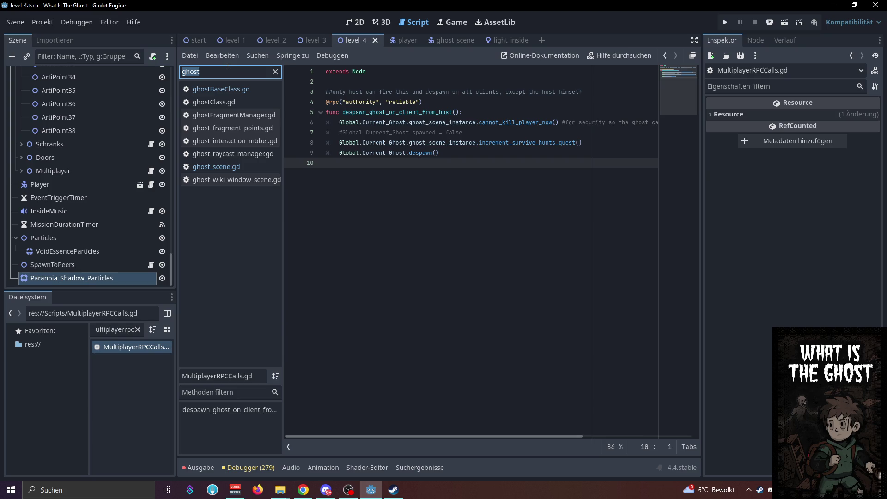
type("artica")
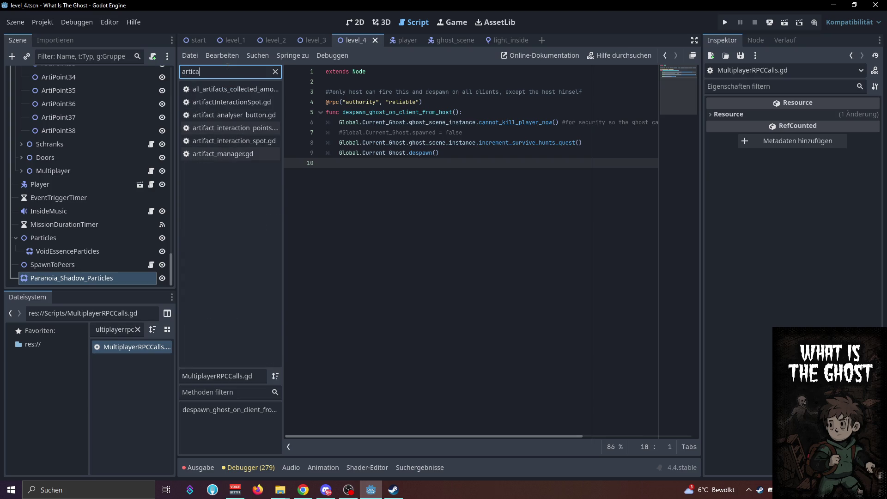
left_click(241, 138)
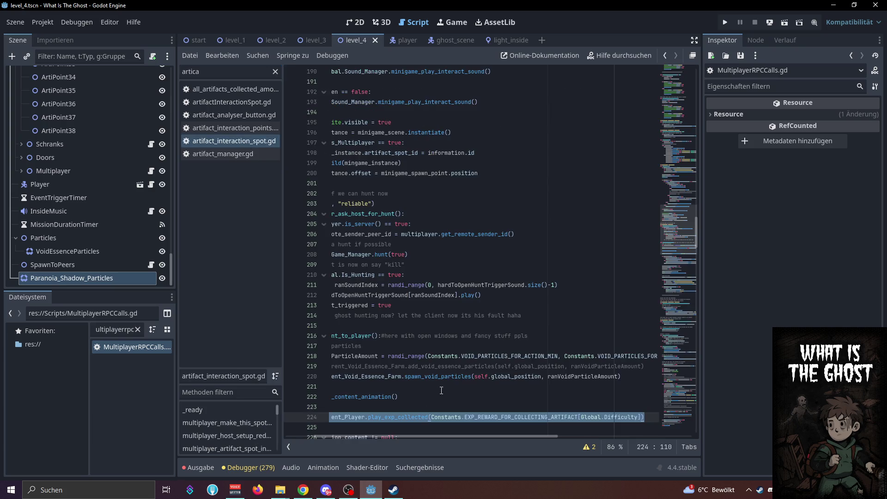
Select multiplayer_increment_collected_artifacts_amount_on_host on line 260 and search for its other uses
left_click_drag(410, 437, 382, 437)
scroll(462, 323, "down", 3)
left_click(465, 326)
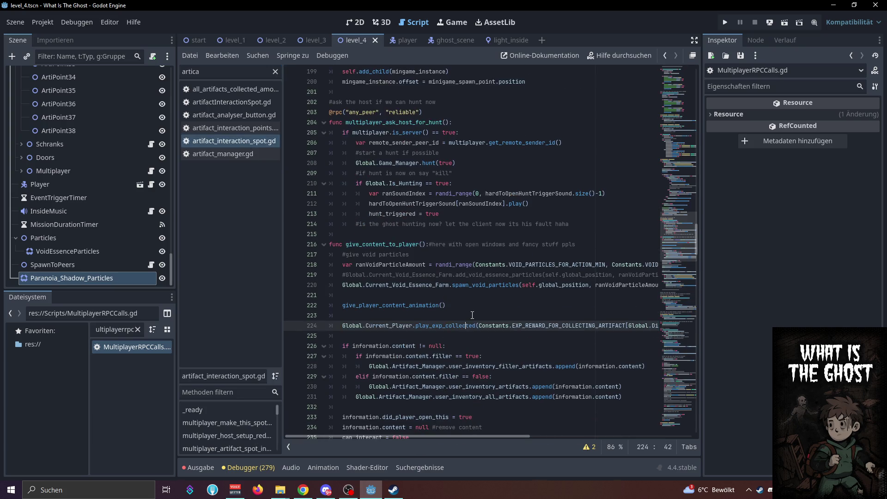
left_click(473, 315)
scroll(481, 310, "down", 13)
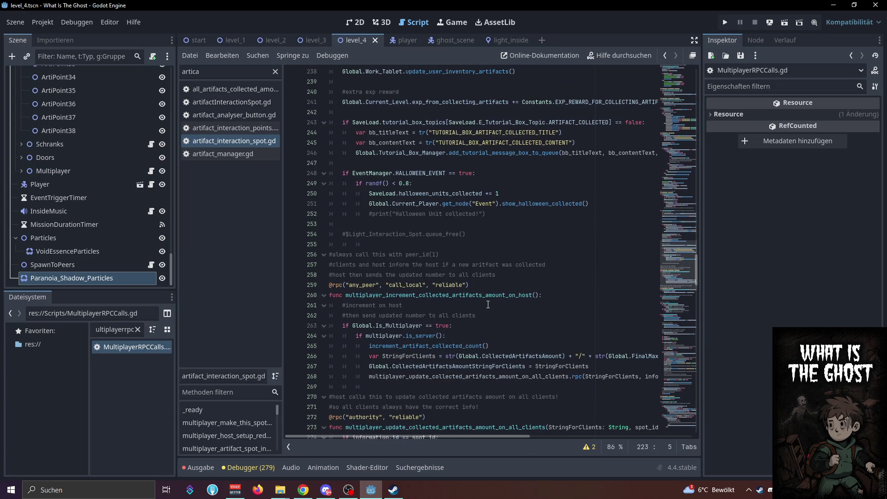
scroll(488, 305, "down", 2)
double_click(483, 234)
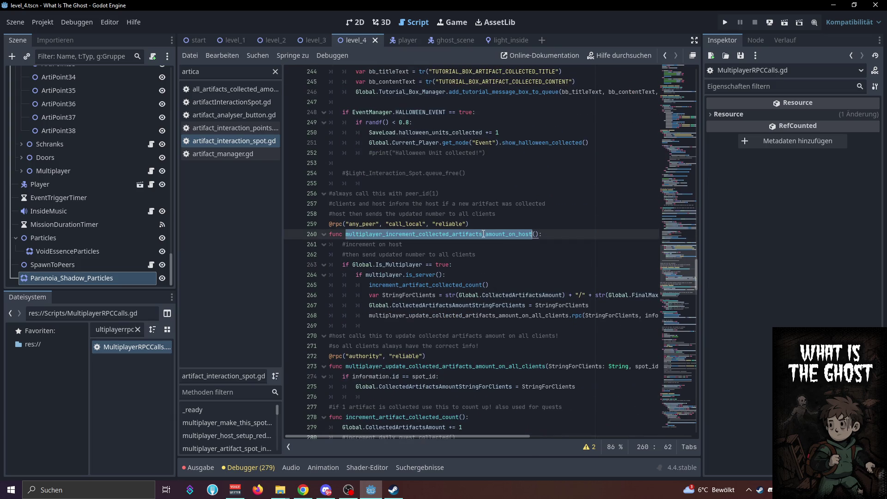
left_click(487, 234)
double_click(505, 233)
scroll(493, 312, "up", 6)
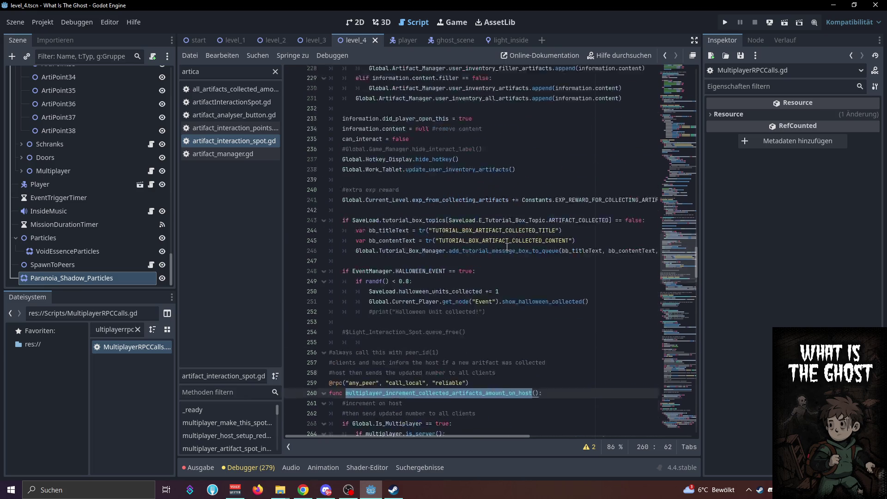
key("ctrl+f")
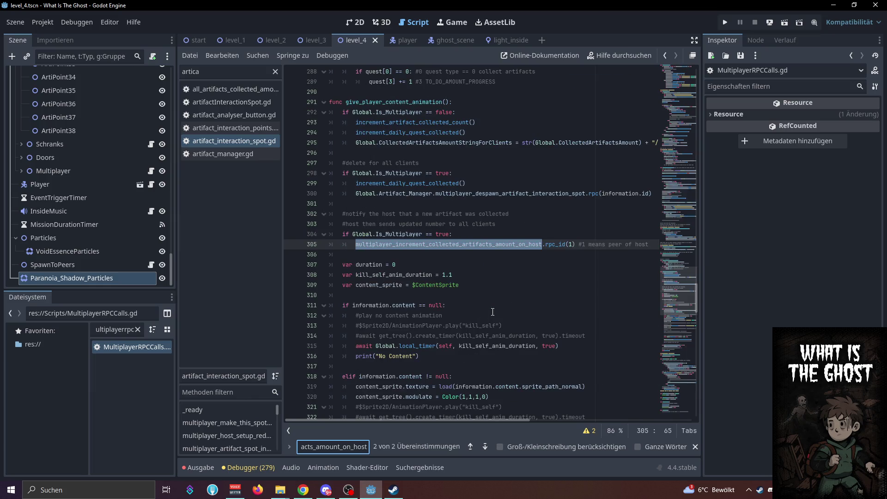
Find the host-increment RPC call and jump to its definition
scroll(503, 260, "down", 9)
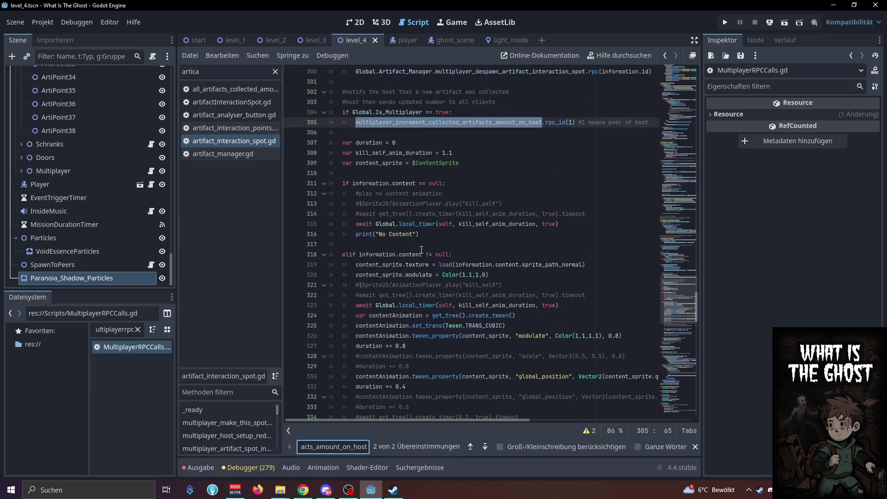
scroll(425, 229, "up", 6)
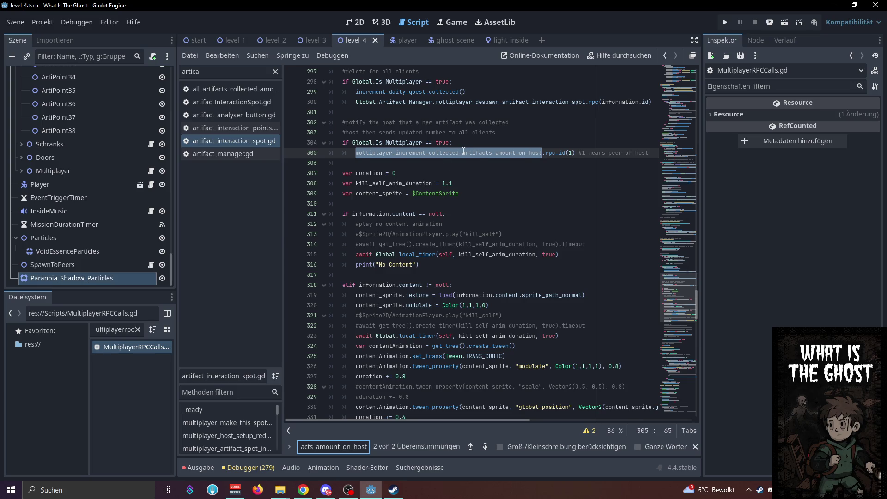
scroll(464, 151, "down", 8)
scroll(464, 151, "down", 1)
scroll(463, 151, "down", 5)
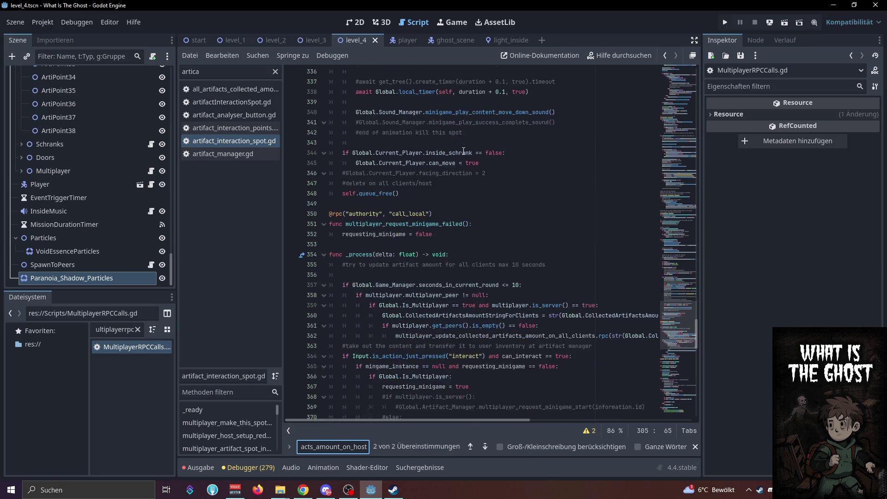
scroll(464, 151, "up", 3)
scroll(464, 151, "up", 10)
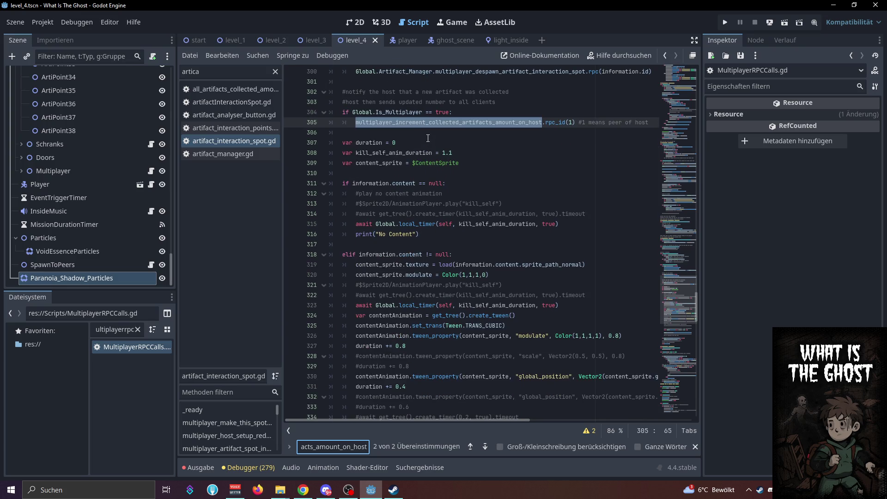
scroll(428, 138, "down", 3)
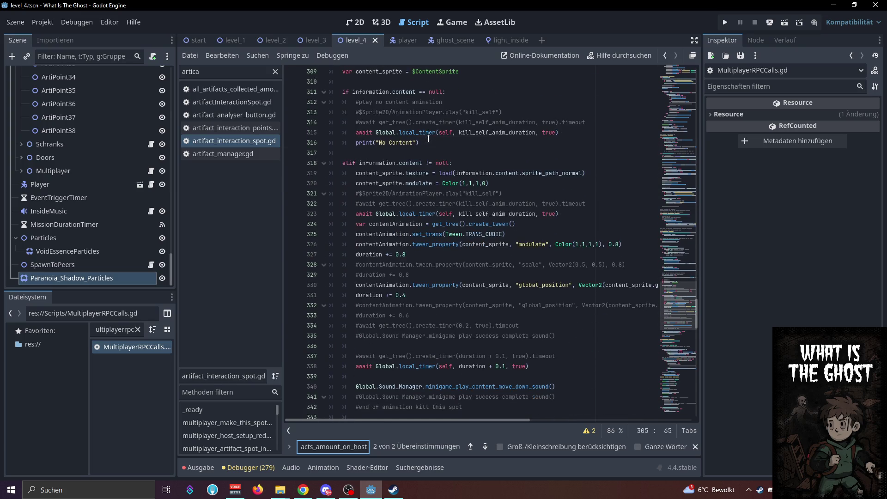
scroll(455, 221, "down", 5)
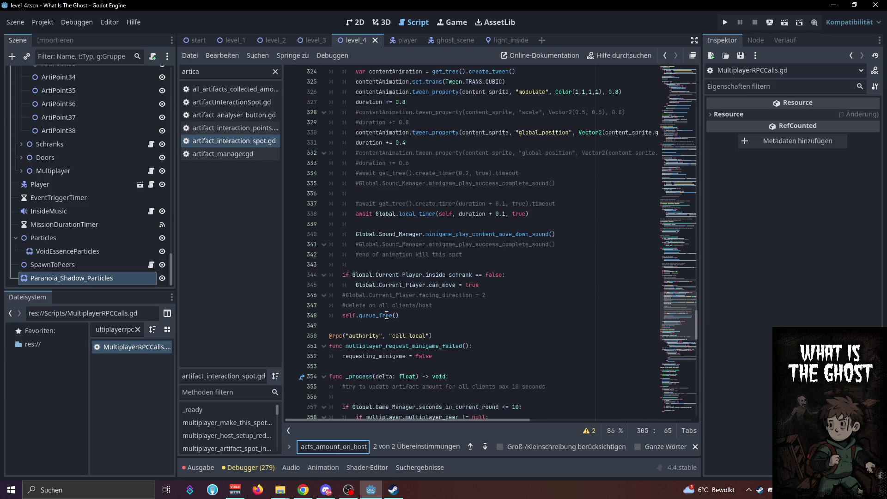
scroll(386, 323, "up", 10)
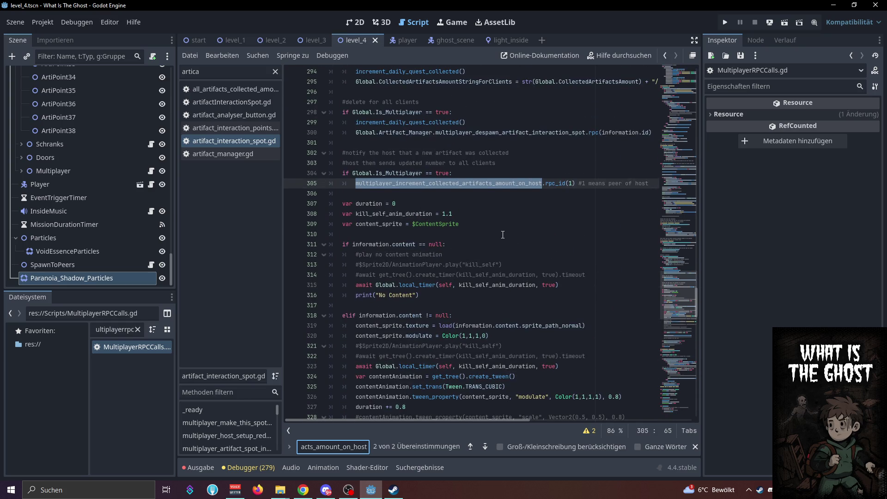
left_click(470, 183)
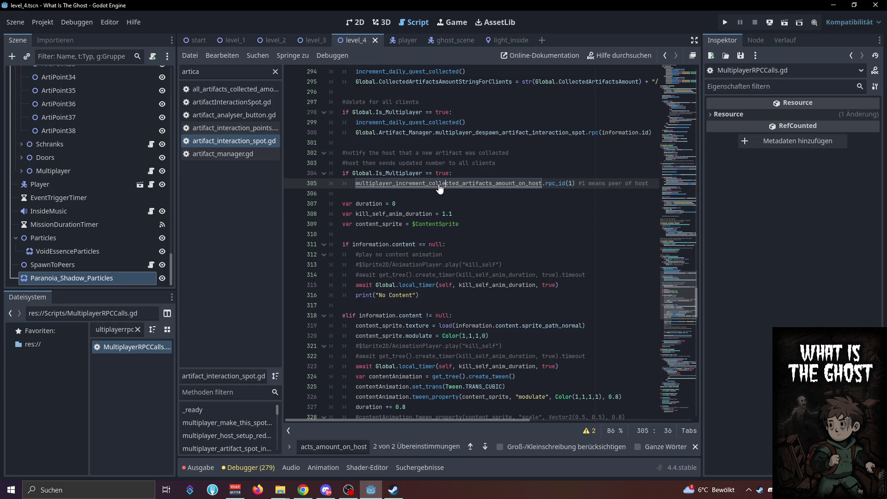
left_click(448, 184, "ctrl")
left_click(526, 298)
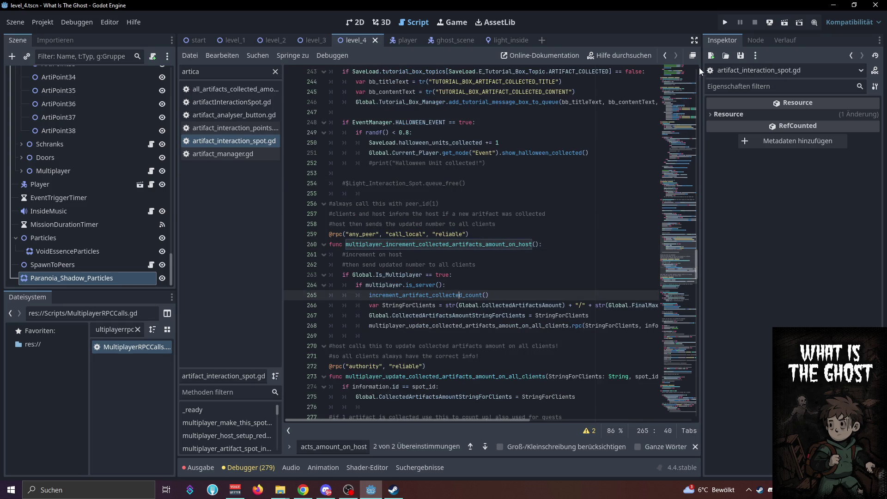
Widen the code view and inspect the comment and func lines 256–260 of the RPC block
left_click(694, 40)
double_click(348, 245)
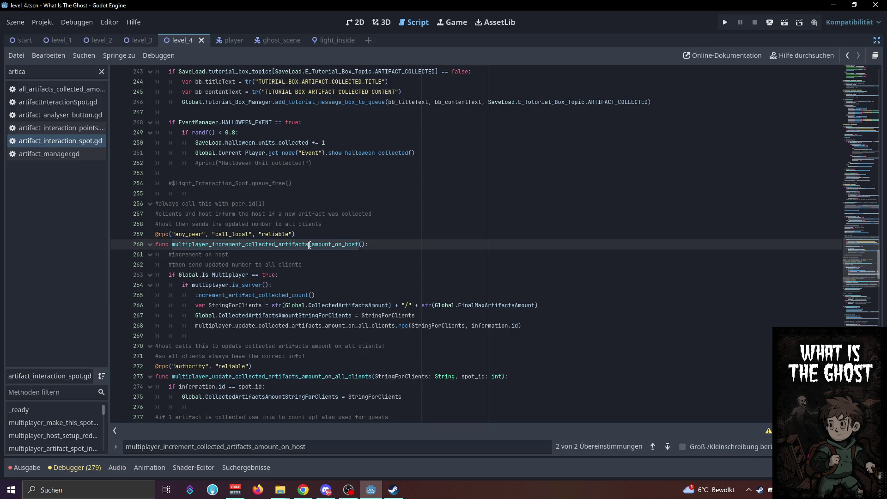
left_click(161, 208)
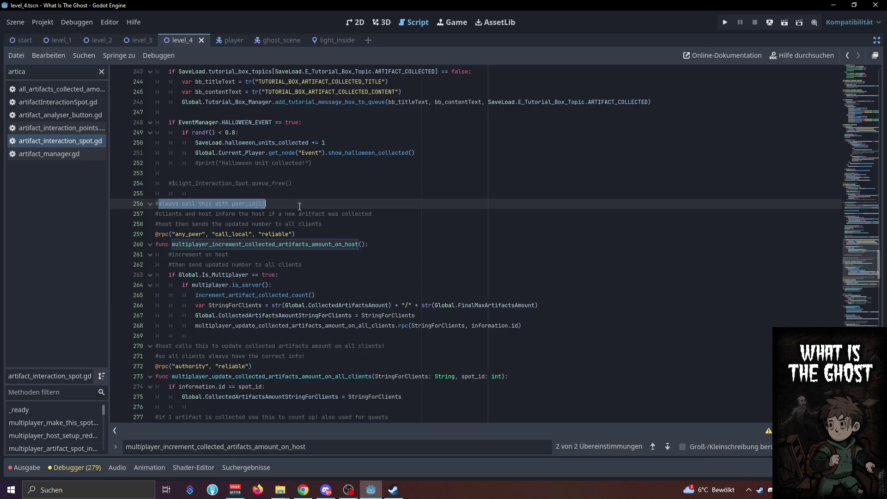
left_click(162, 214)
left_click(370, 215)
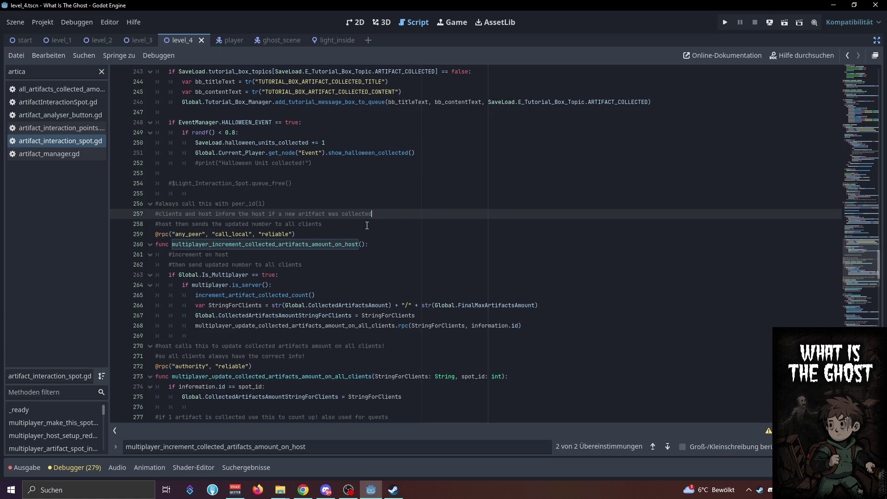
left_click_drag(367, 225, 160, 226)
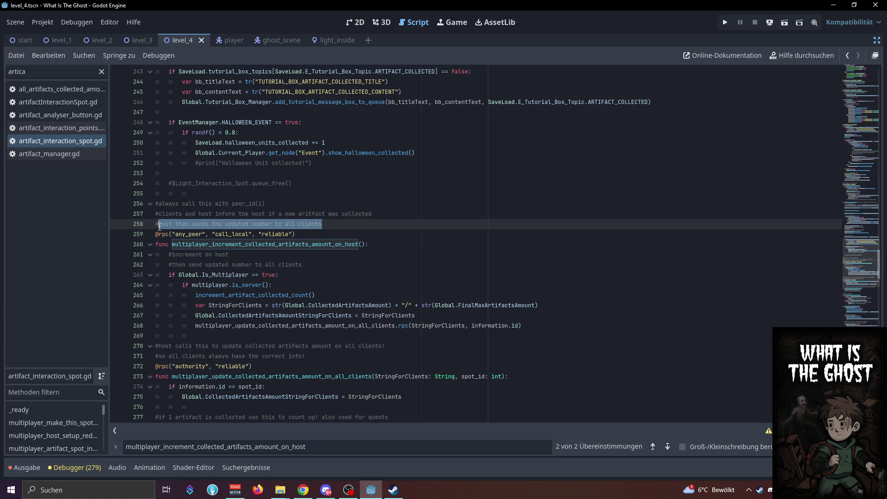
left_click(237, 226)
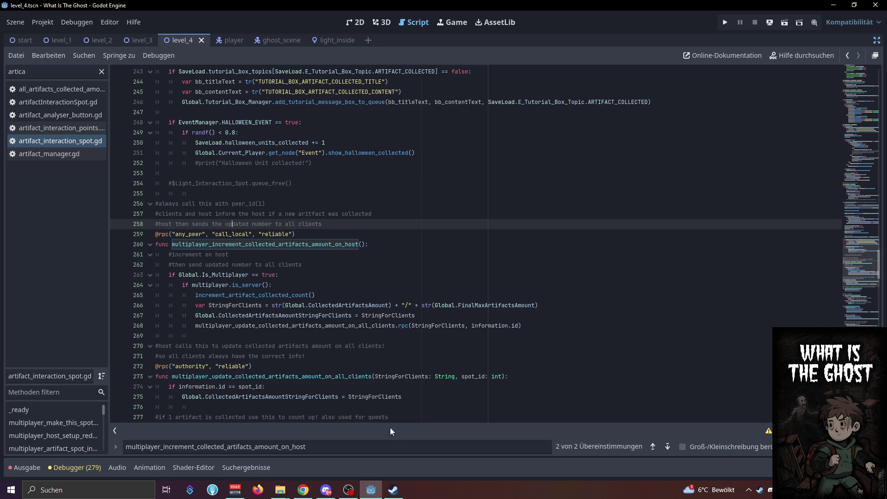
left_click(366, 246)
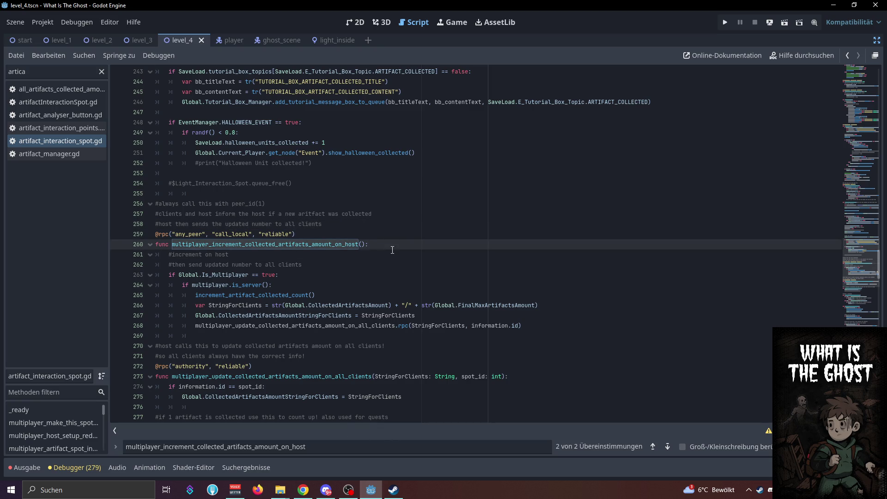
Select lines 256–275 holding both artifact-count RPC functions and cut them out
double_click(311, 329)
scroll(155, 327, "down", 2)
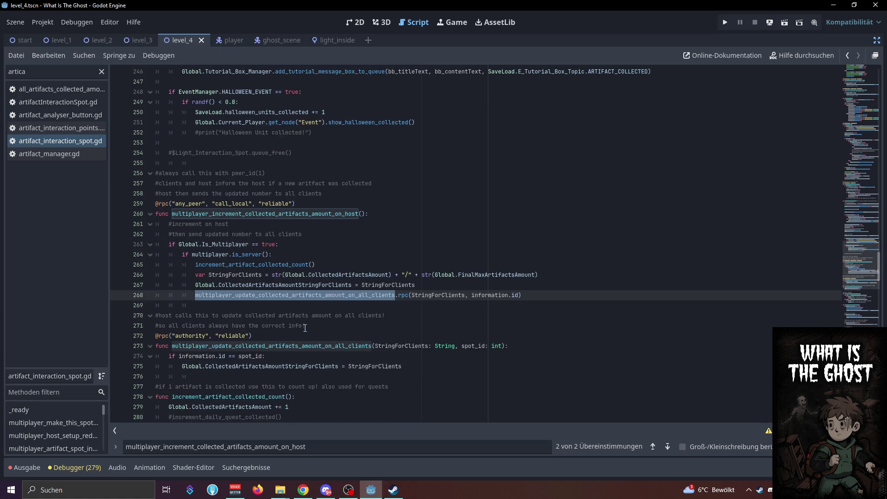
left_click(415, 340)
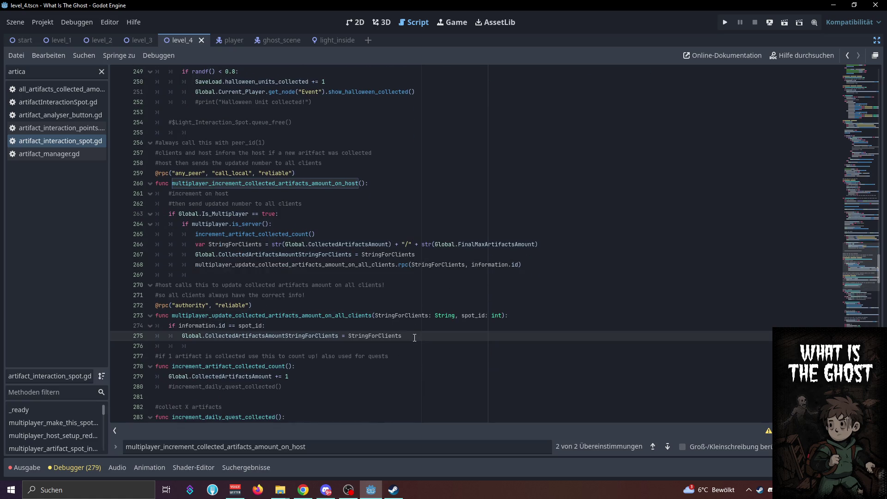
mouse_move(417, 338)
left_mouse_down()
mouse_move(157, 184)
mouse_move(150, 145)
left_mouse_up()
key("Delete")
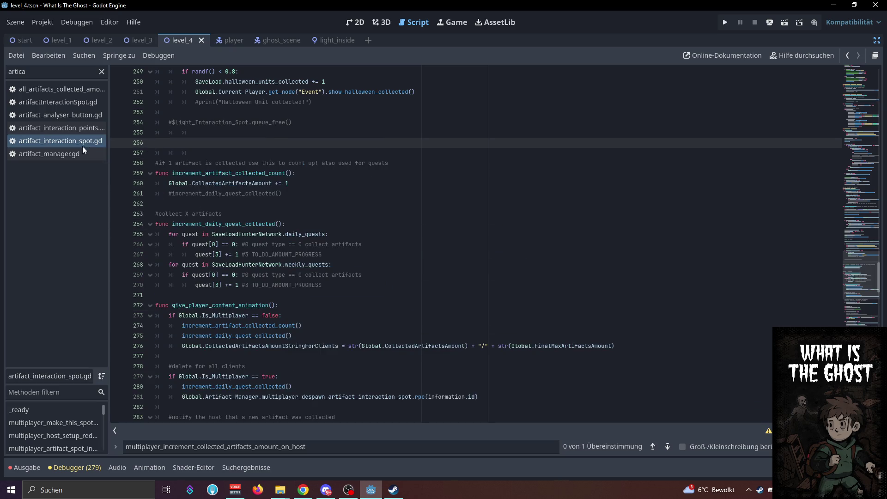
left_click(875, 43)
Open MultiplayerRPCCalls.gd and paste the two RPC functions after line 10
left_click(155, 351)
double_click(154, 351)
key("ctrl+v")
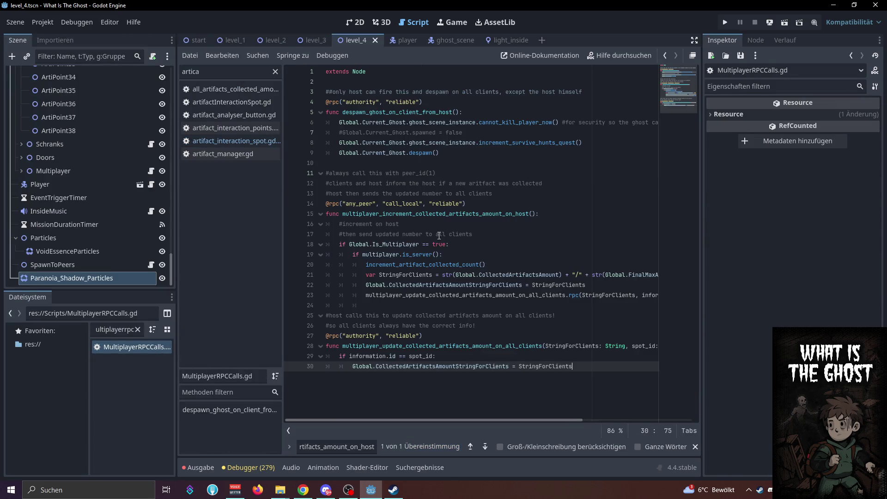
left_click(430, 183)
Remove the 'multiplayer_' prefix from the function names on lines 15 and 28
left_click_drag(383, 214, 344, 216)
key("BackSpace")
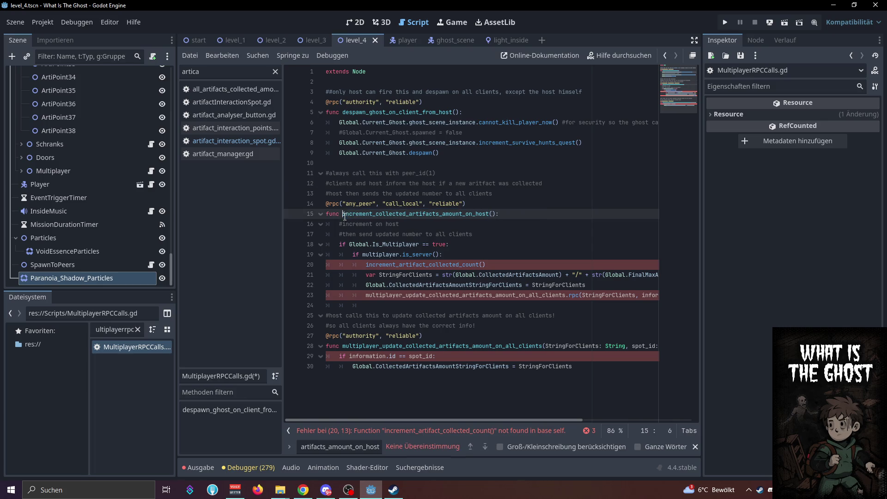
left_click_drag(383, 346, 342, 347)
key("BackSpace")
Rename the line 23 rpc call to update_collected_artifacts_amount_on_all_clients
left_click(523, 248)
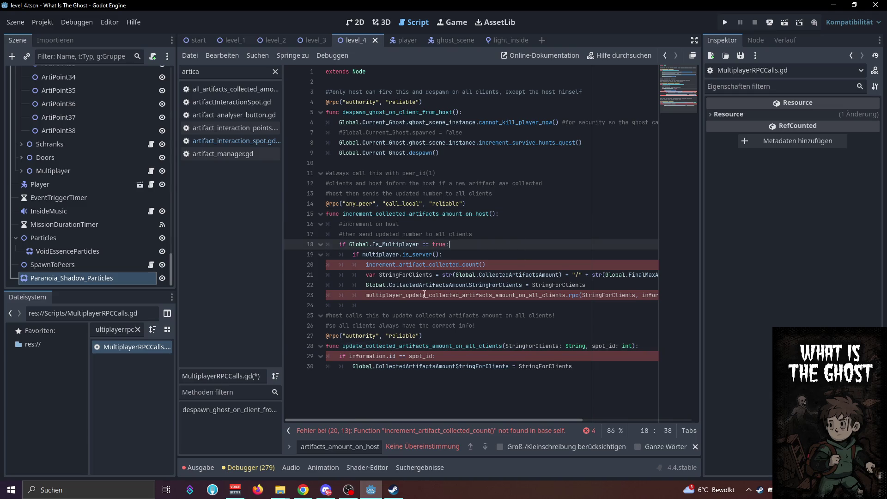
double_click(442, 346)
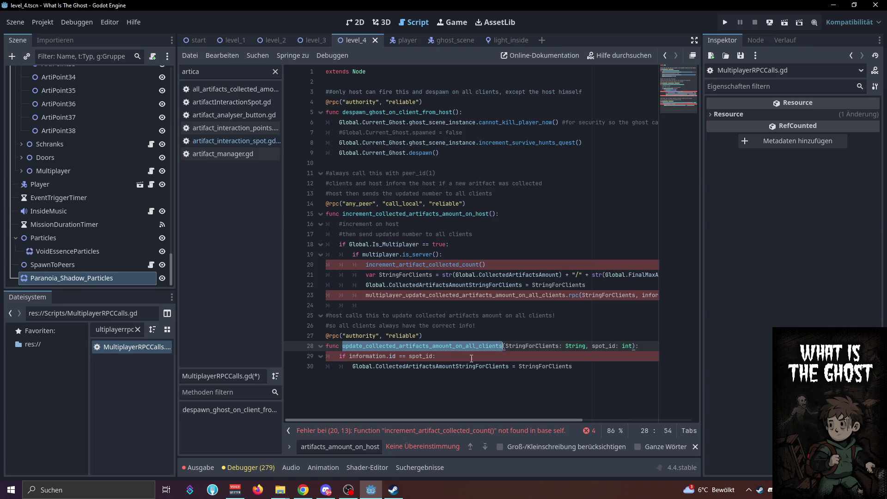
key("ctrl+c")
double_click(462, 295)
key("ctrl+v")
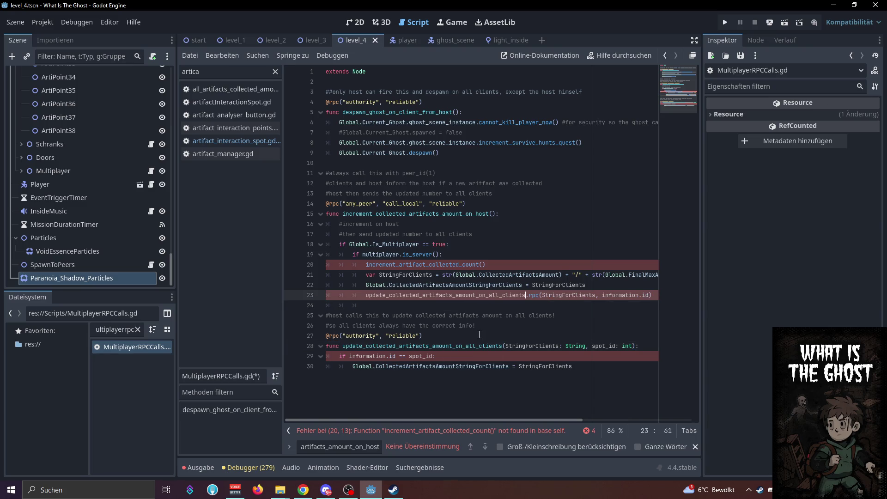
double_click(425, 264)
left_click(389, 264)
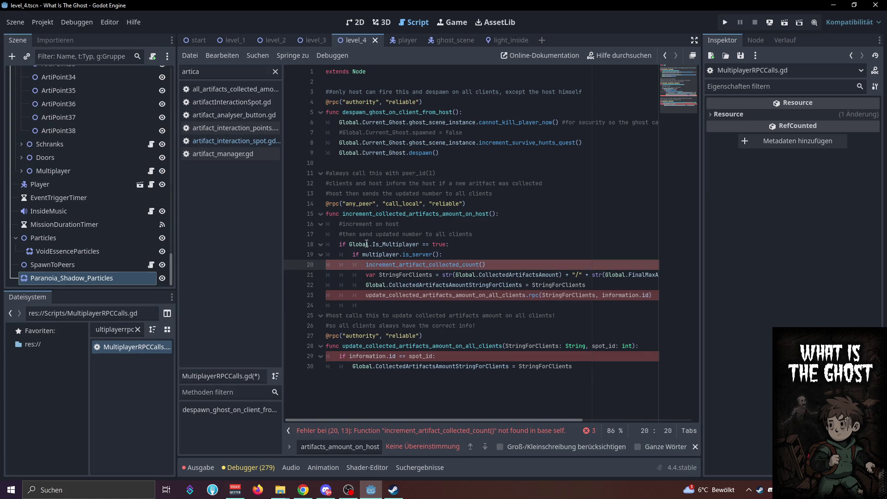
In artifact_interaction_spot.gd, search 'incre' and locate the artifact counting function's increment statement
left_click(249, 144)
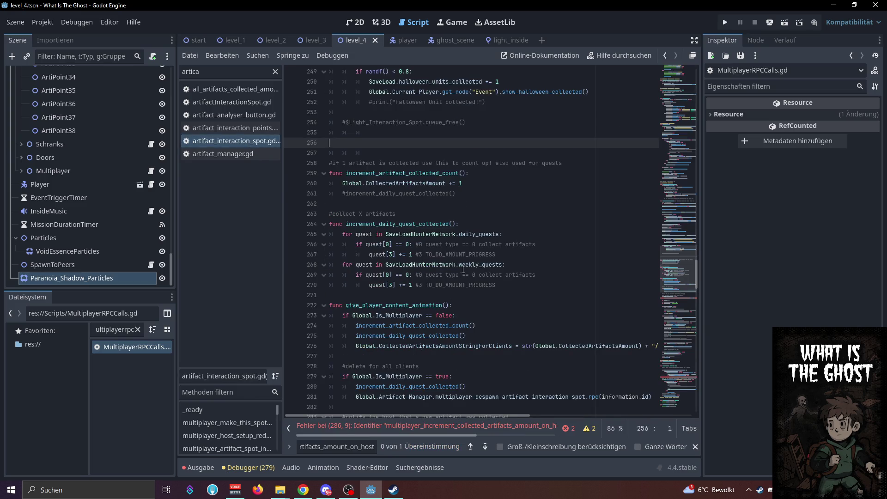
scroll(463, 268, "up", 9)
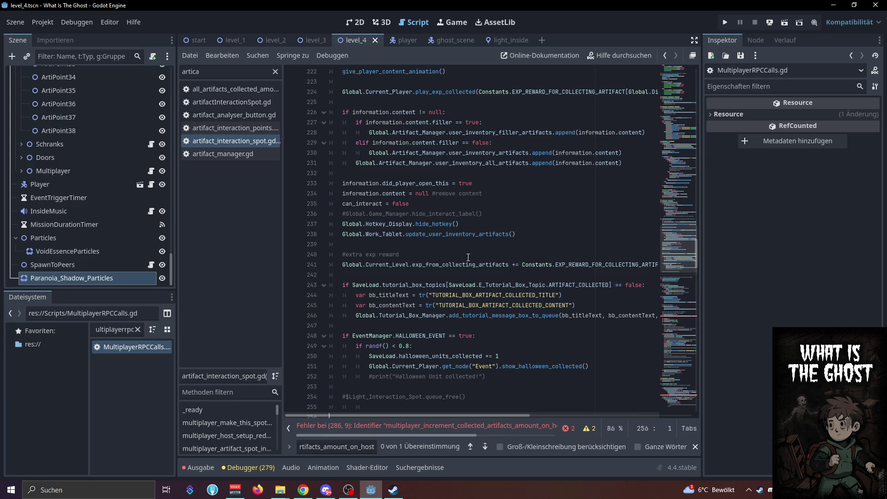
key("ctrl+f")
type("incre")
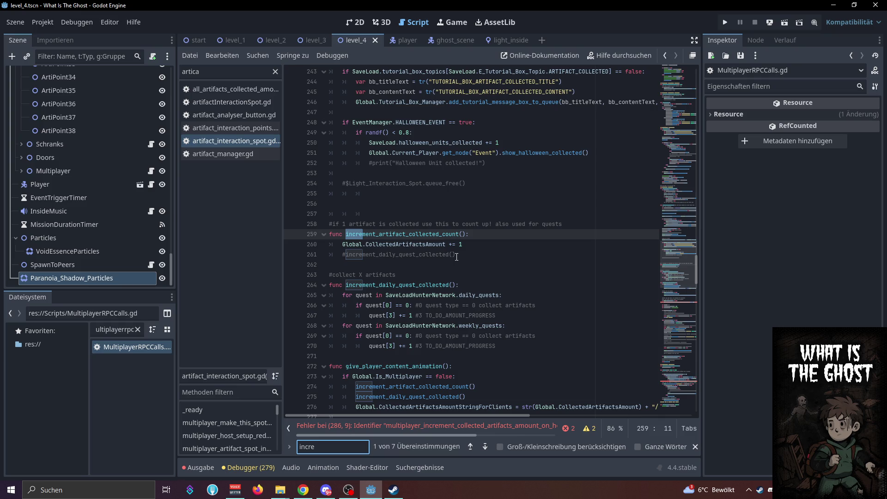
left_click_drag(480, 244, 343, 245)
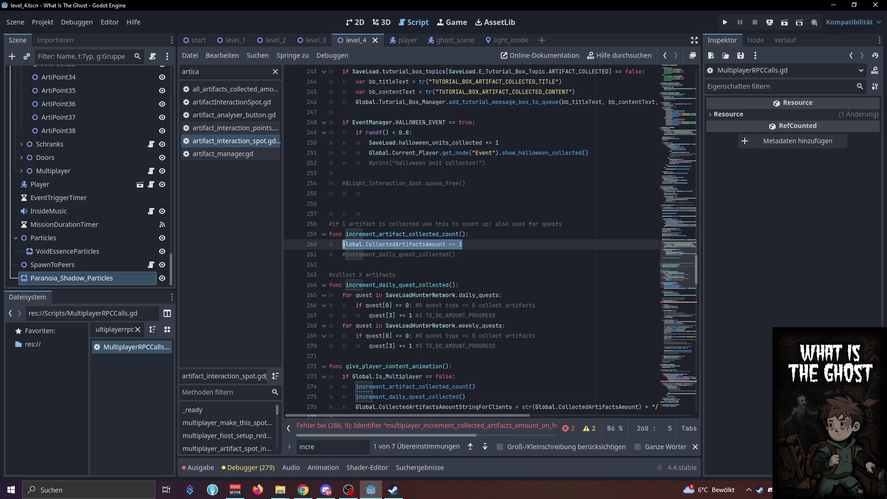
mouse_move(457, 255)
left_mouse_down()
mouse_move(329, 245)
mouse_move(330, 225)
left_mouse_up()
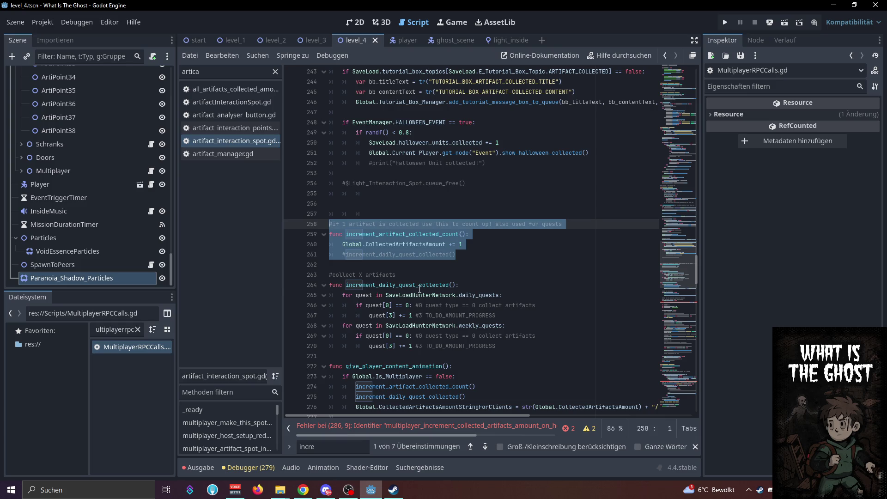
double_click(420, 288)
Delete the increment_artifact_collected_count function block, lines 257–261
scroll(420, 288, "down", 5)
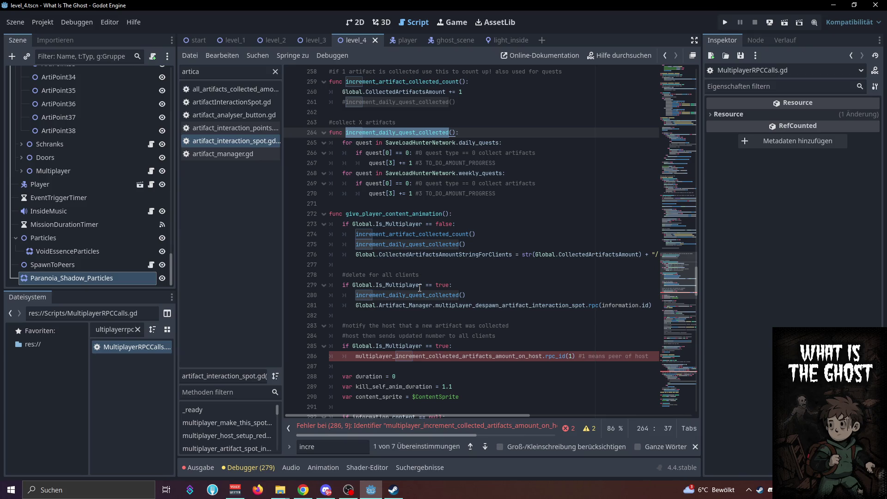
scroll(420, 288, "down", 1)
scroll(420, 288, "up", 1)
scroll(459, 204, "up", 4)
left_click(463, 213)
left_click_drag(463, 213, 343, 214)
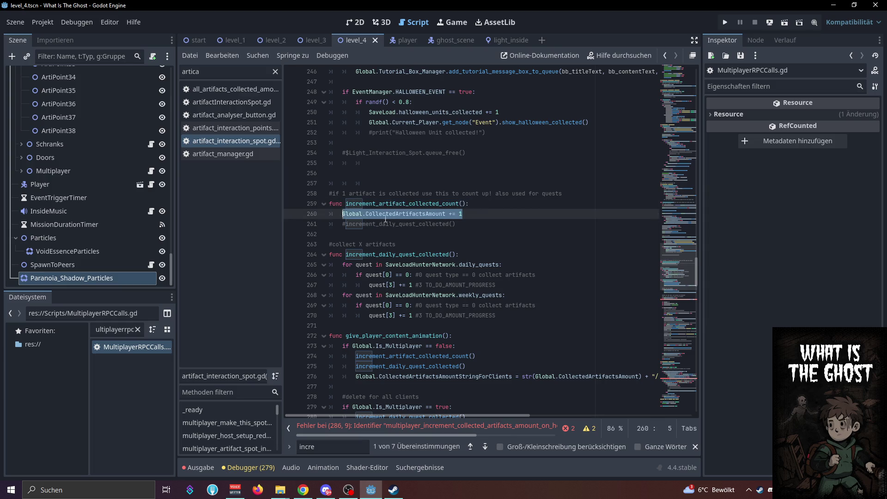
left_click(483, 225)
left_click_drag(484, 226, 320, 184)
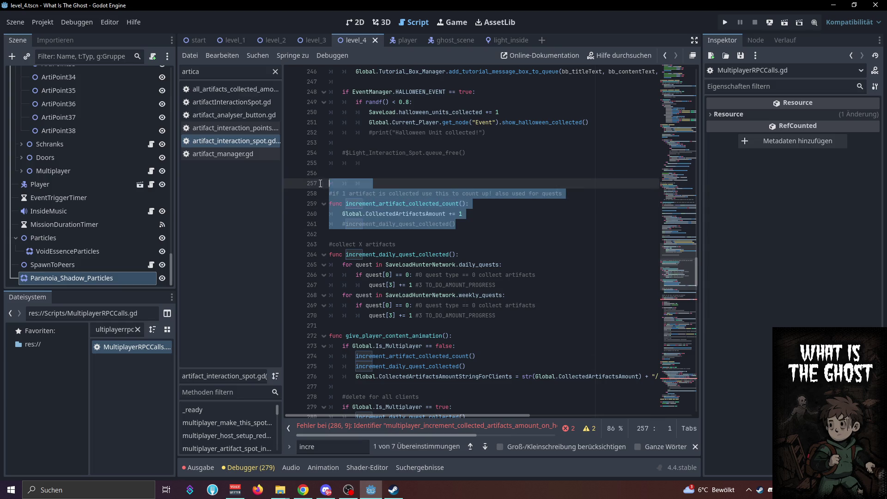
key("BackSpace")
key("BackSpace")
key("BackSpace")
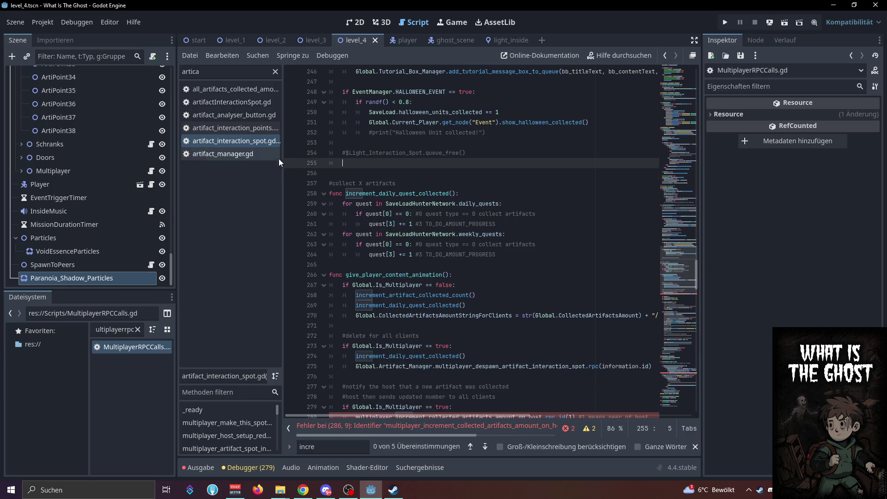
Replace the count-increment call on line 20 with a direct count increment
double_click(132, 347)
left_click_drag(485, 264, 366, 264)
key("ctrl+v")
Add an information_id: int parameter to the host increment function on line 15
left_click(526, 256)
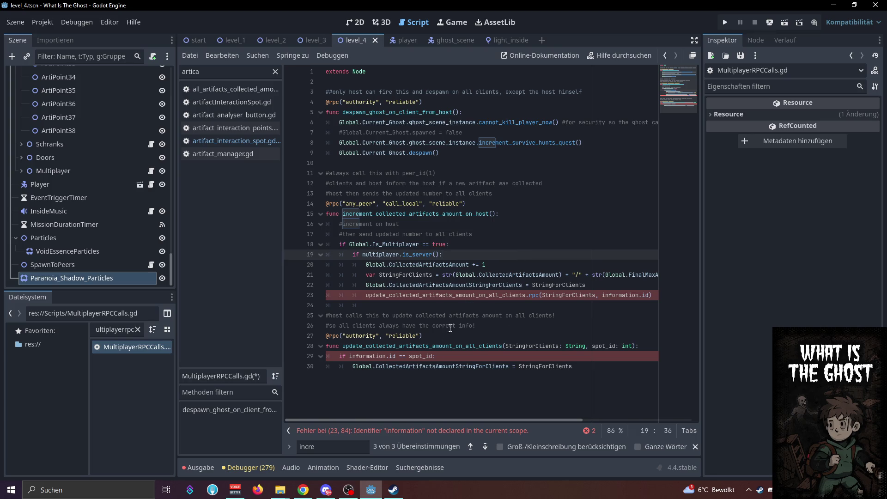
double_click(417, 296)
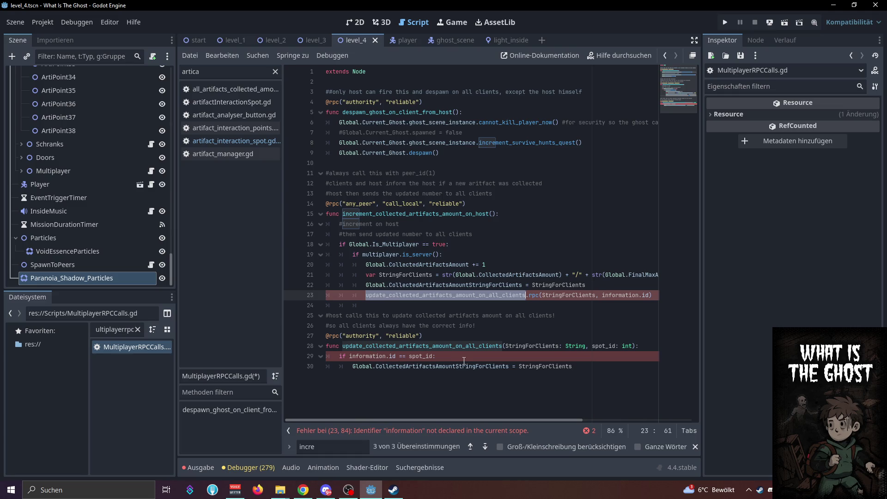
left_click(493, 214)
type("information_id:")
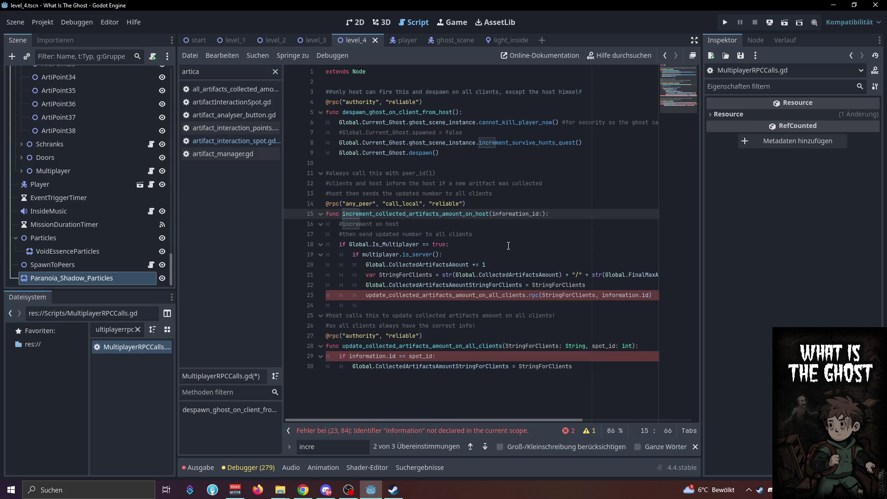
type("int")
Save MultiplayerRPCCalls.gd and position at the start of the line 23 rpc arguments
left_click(507, 245)
double_click(435, 356)
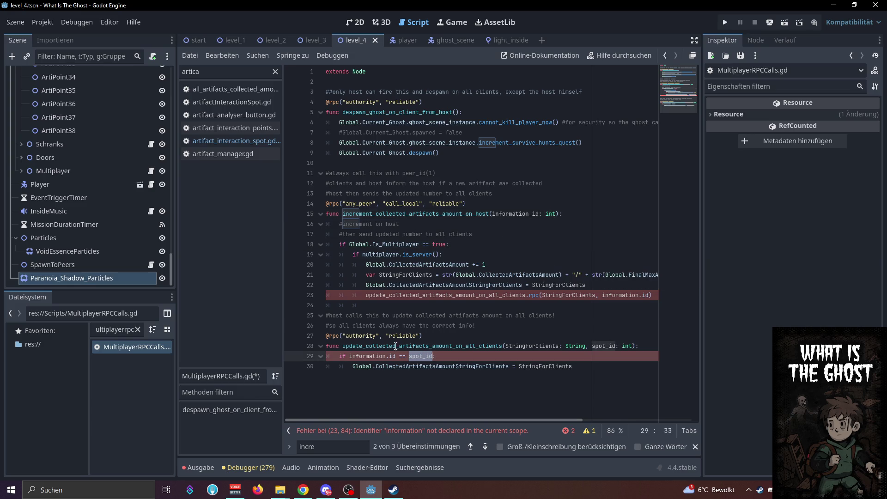
left_click(536, 214)
key("ctrl+s")
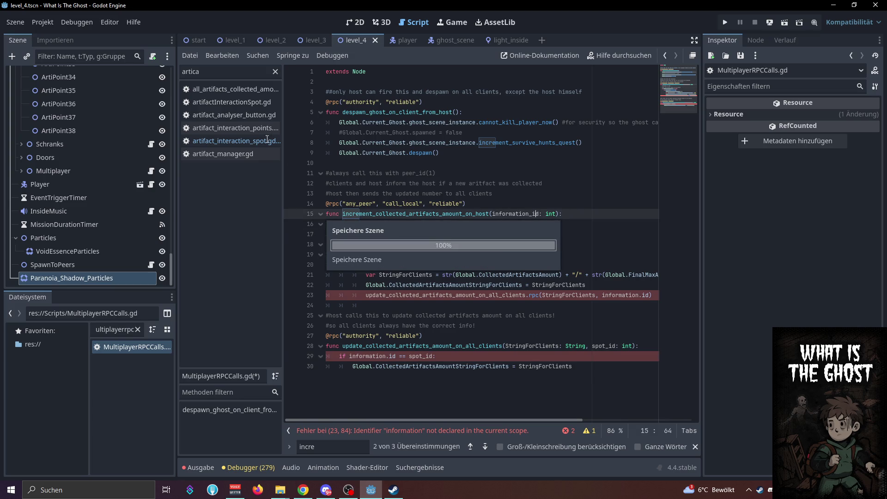
left_click(479, 275)
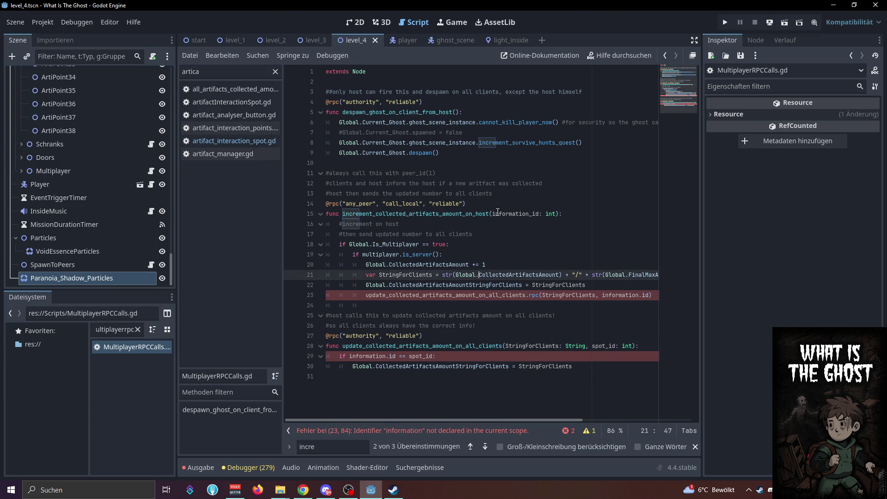
double_click(529, 214)
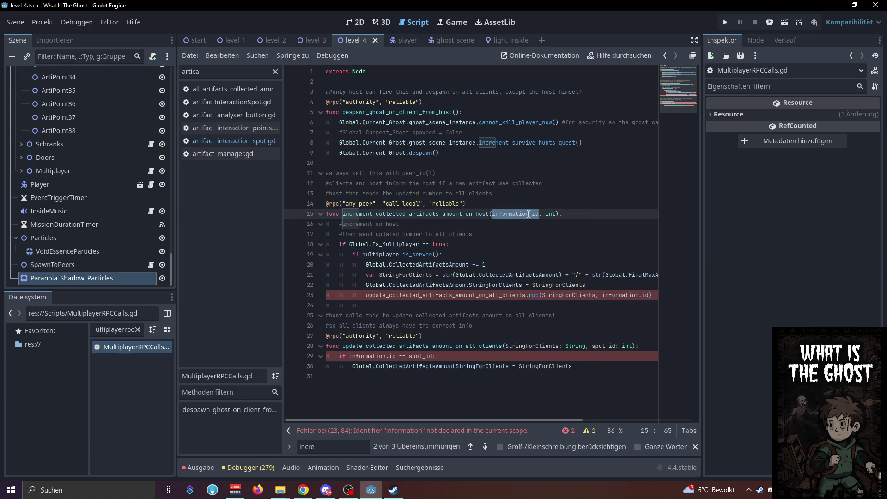
left_click(543, 297)
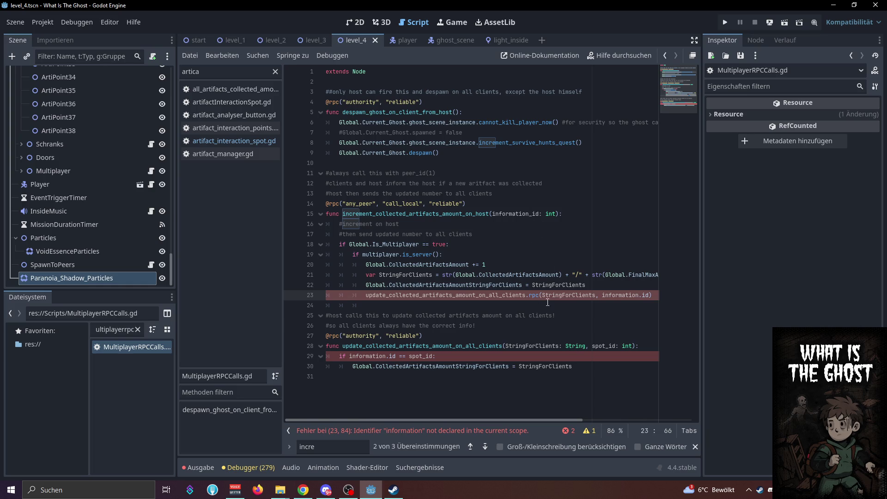
Pass information_id in the rpc call, add information_id: int to line 28, and use it on line 29
type("information_id,")
left_click(505, 347)
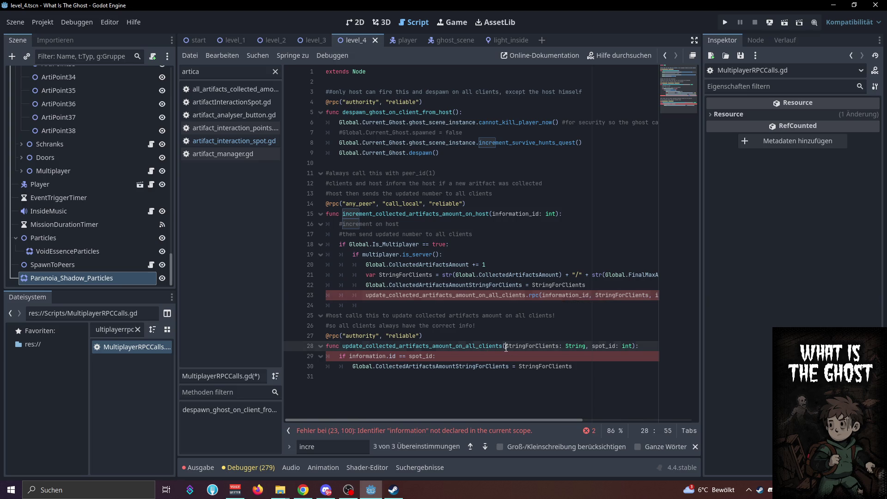
type("information_id: int,")
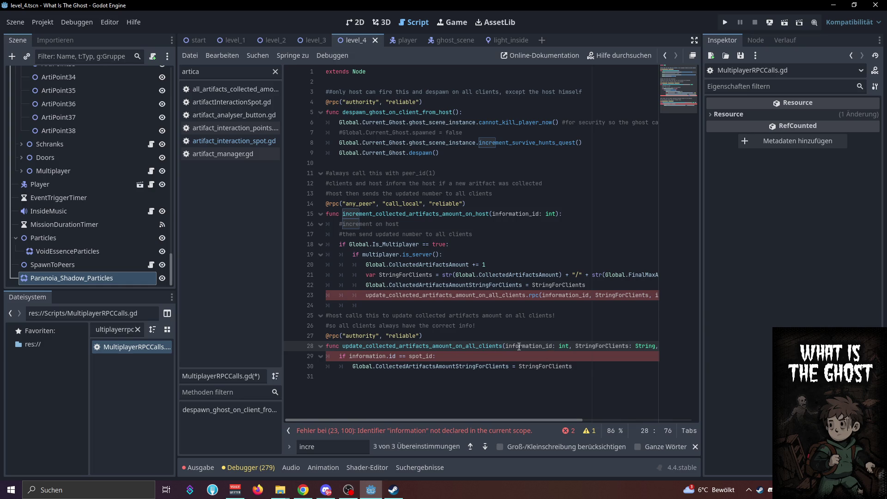
left_click_drag(397, 356, 350, 359)
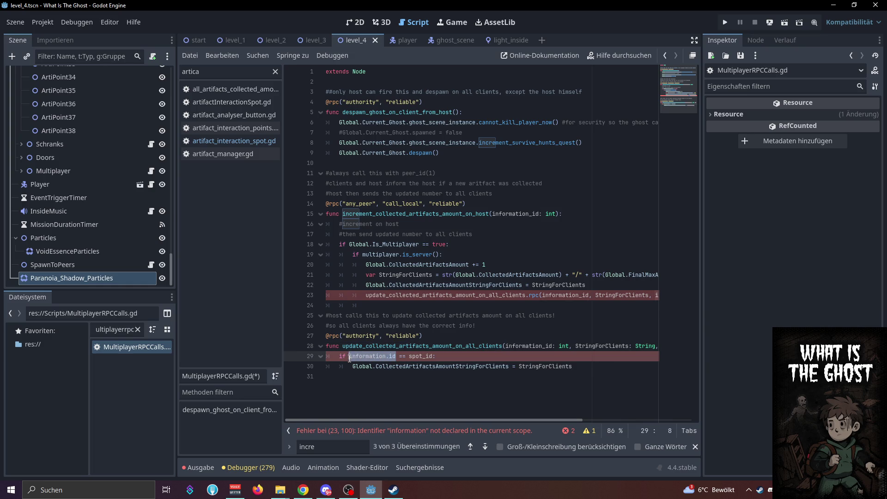
type("information_id")
Review the line 23 rpc call and the spot_id comparison on line 29
left_click(415, 296)
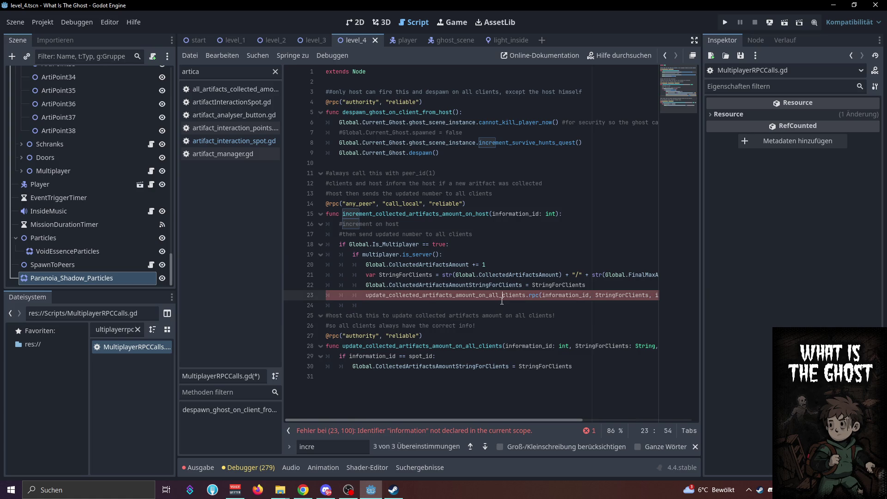
double_click(415, 296)
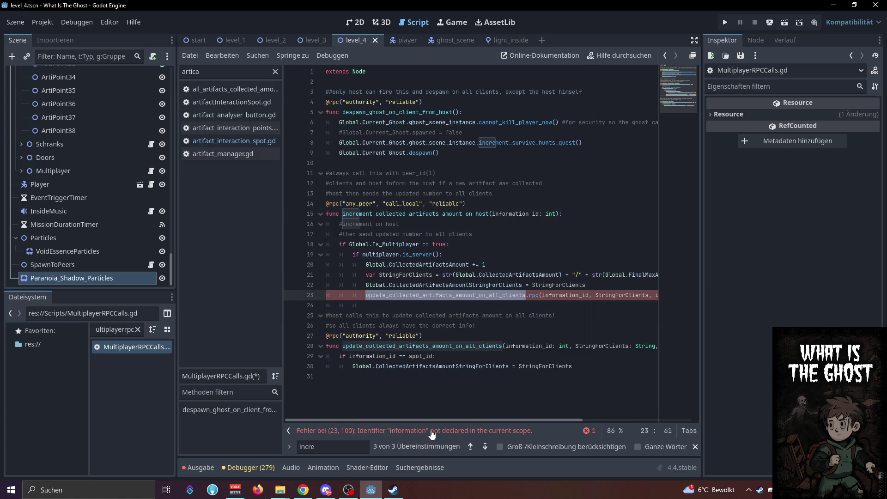
mouse_move(468, 420)
left_mouse_down()
mouse_move(520, 418)
mouse_move(464, 422)
left_mouse_up()
left_click(501, 326)
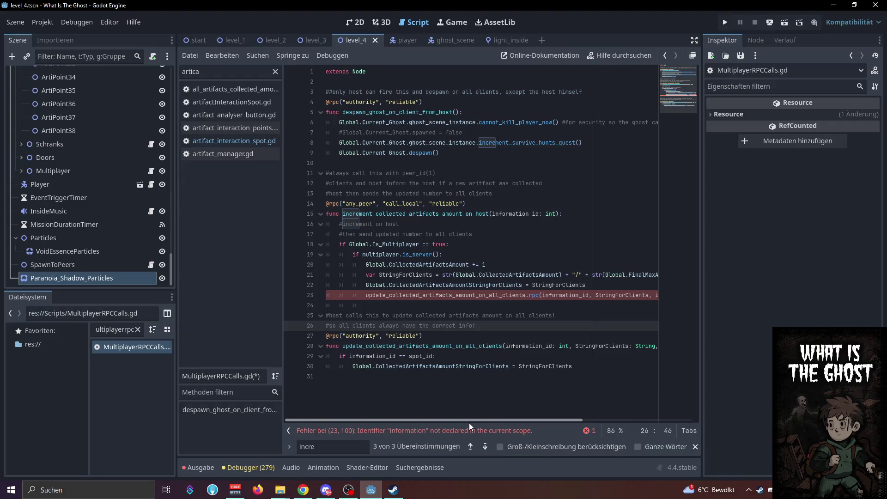
double_click(372, 356)
double_click(420, 356)
mouse_move(436, 418)
left_mouse_down()
mouse_move(460, 420)
mouse_move(447, 422)
left_mouse_up()
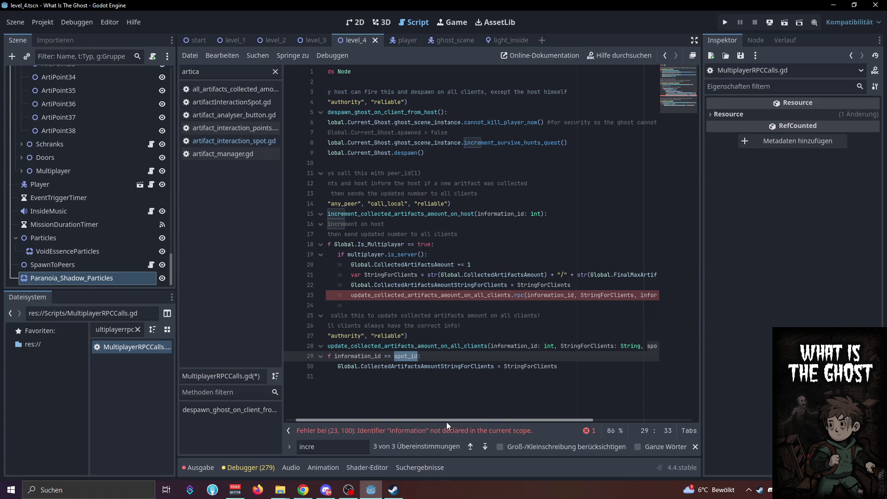
left_click_drag(447, 422, 437, 423)
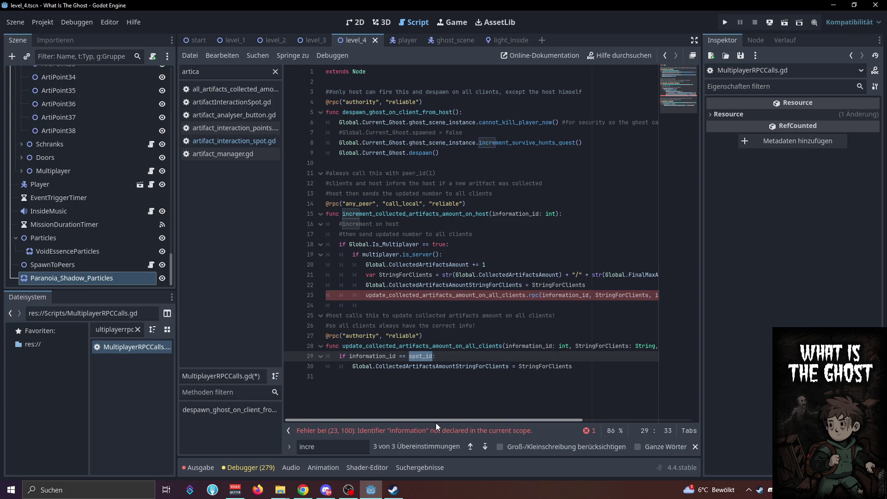
Undo the parameter edits and pasted functions in MultiplayerRPCCalls.gd, then save it
left_click(486, 357)
key("ctrl+z")
key("ctrl+z")
key("ctrl+z")
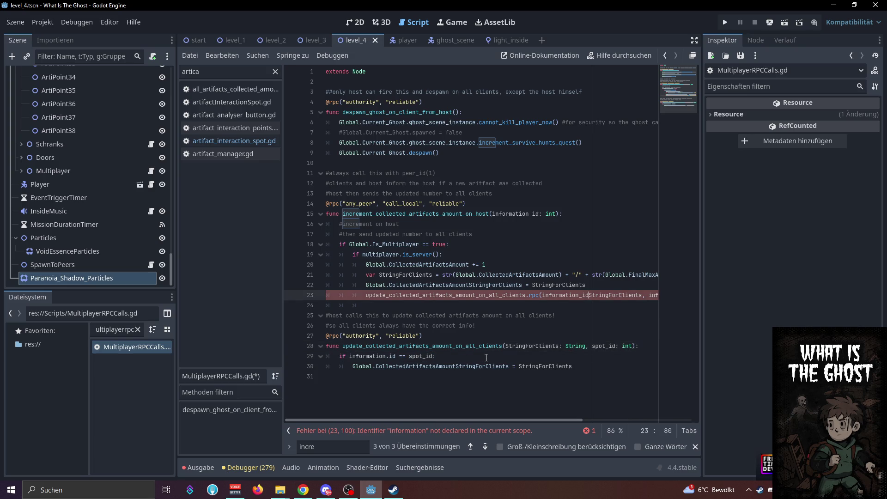
key("ctrl+z")
key("ctrl+z")
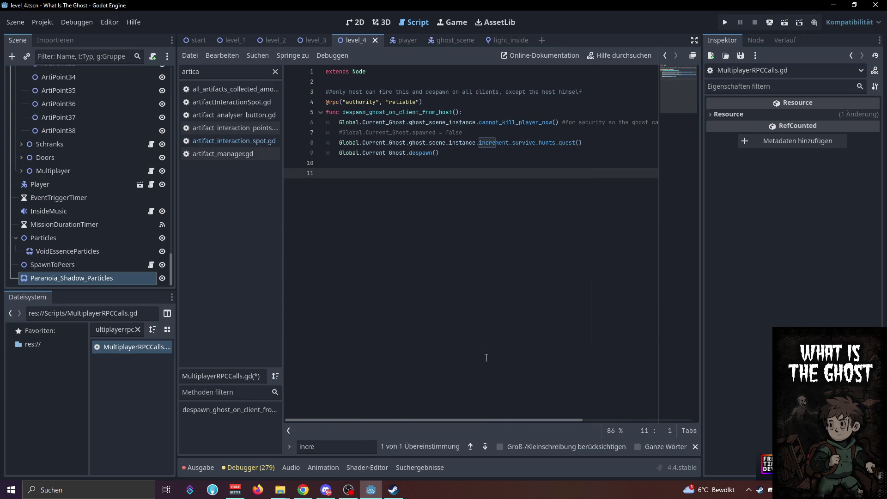
key("ctrl+s")
Paste the artifact-count RPC functions back into artifact_interaction_spot.gd
left_click(256, 141)
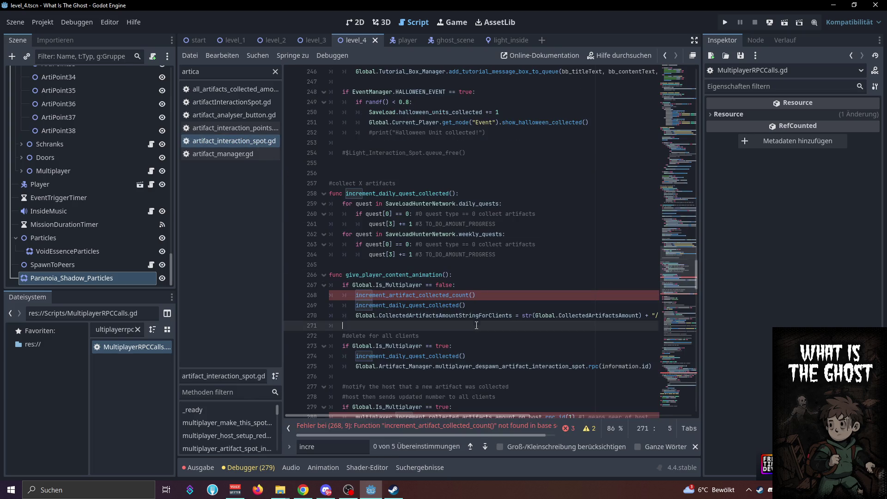
key("ctrl+v")
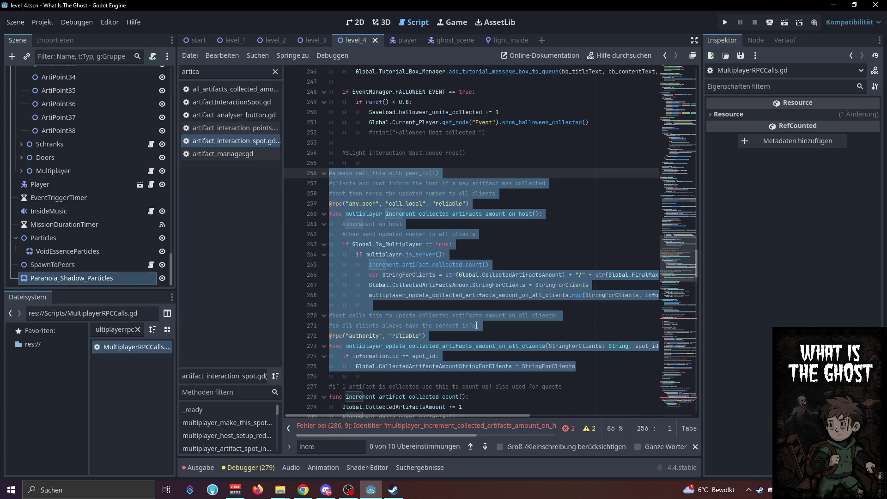
left_click(476, 326)
scroll(477, 326, "down", 1)
left_click(497, 273)
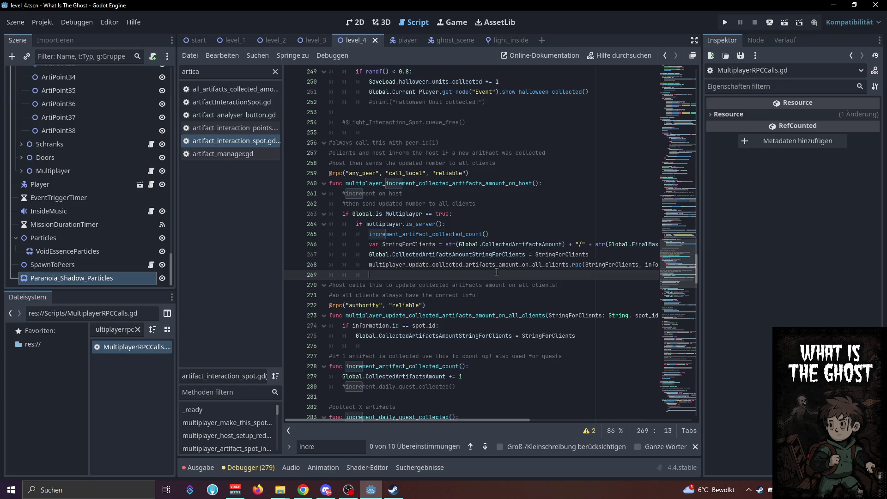
scroll(512, 257, "down", 3)
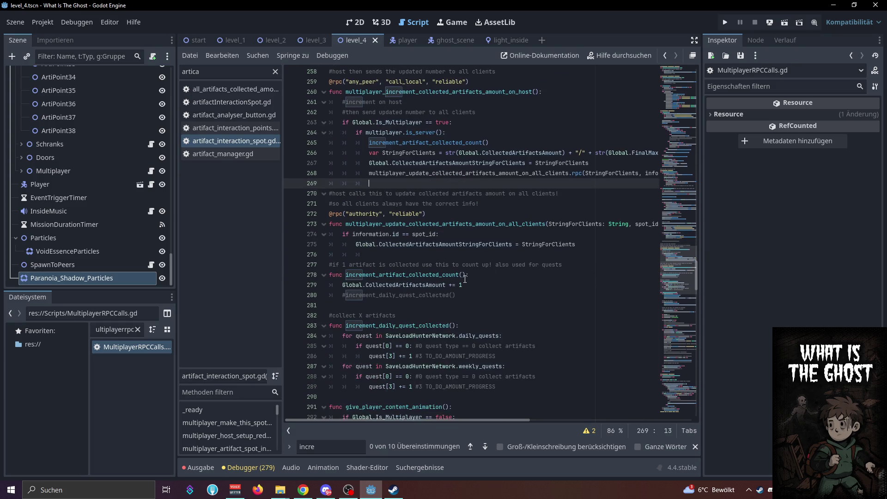
left_click(472, 284)
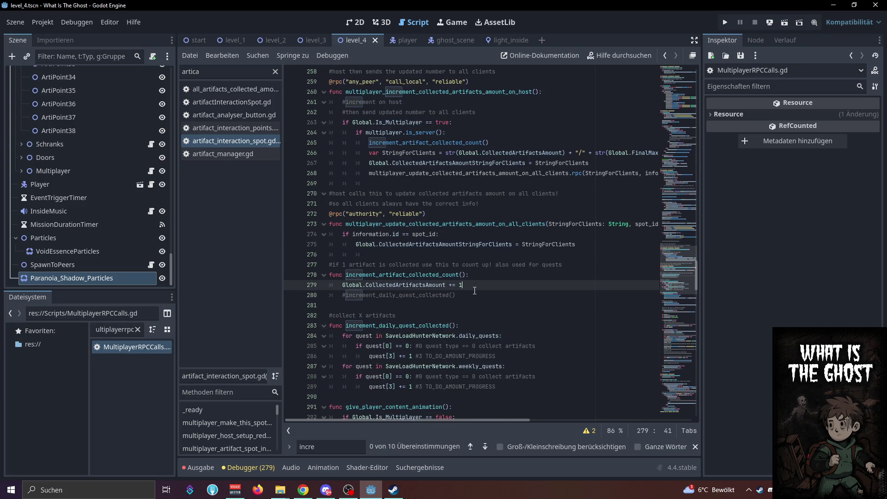
left_click(474, 296)
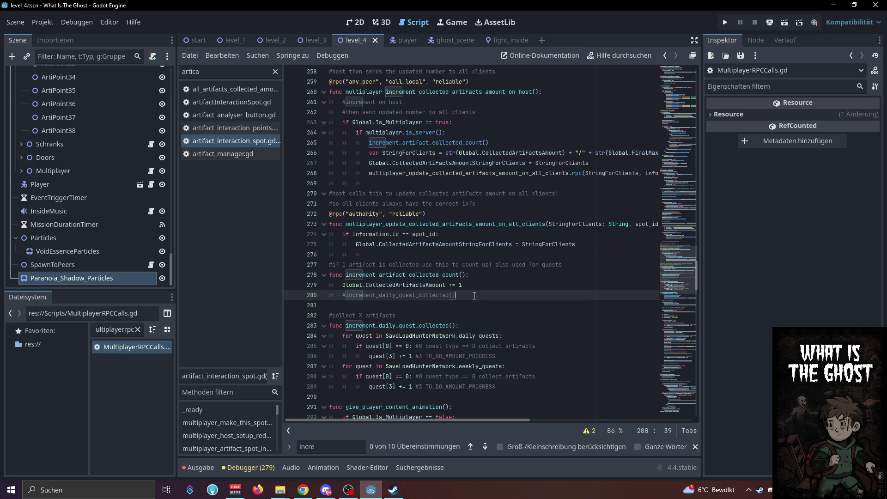
Inspect increment_artifact_collected_count on lines 277–280 and the all-clients call on line 268
double_click(442, 276)
scroll(437, 294, "up", 2)
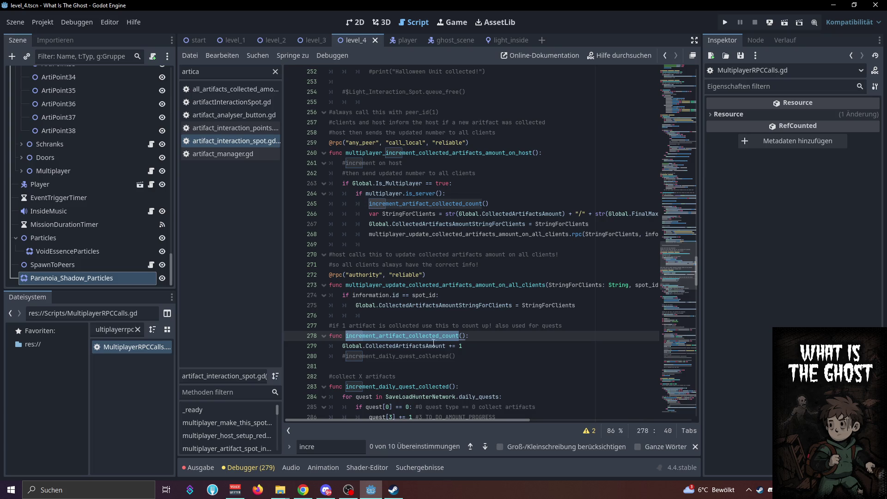
mouse_move(456, 357)
left_mouse_down()
mouse_move(361, 347)
mouse_move(323, 330)
left_mouse_up()
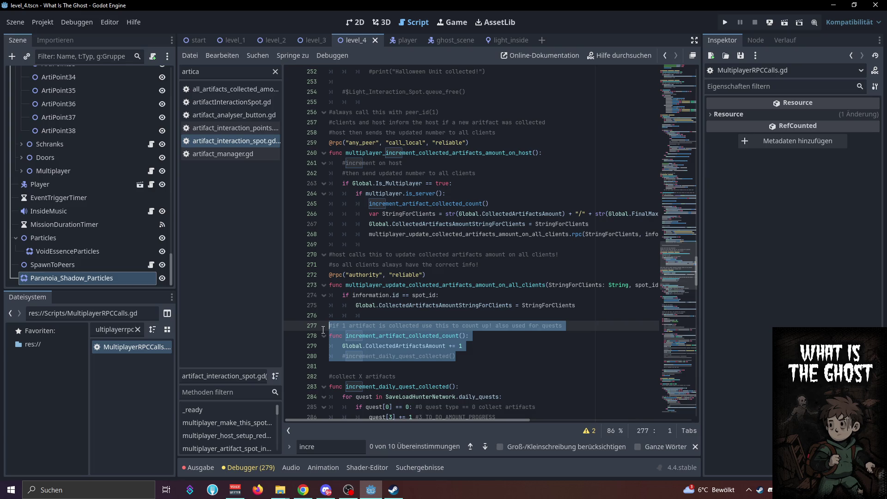
double_click(449, 235)
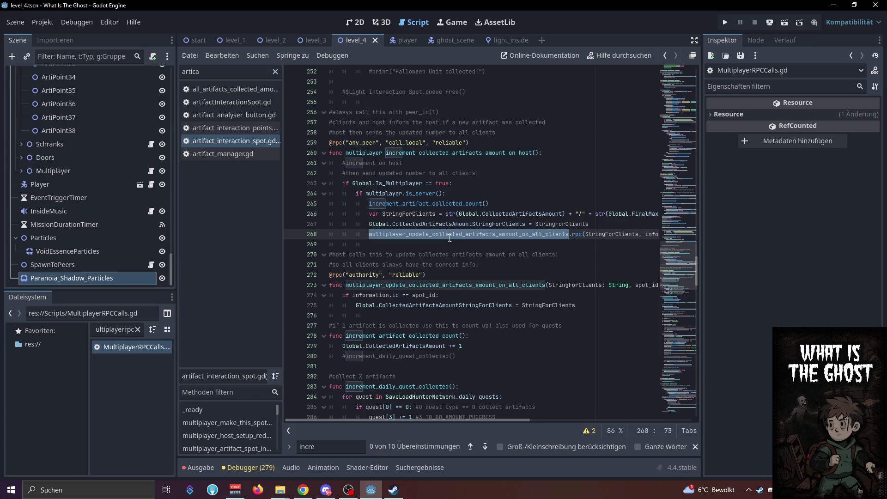
left_click(587, 306)
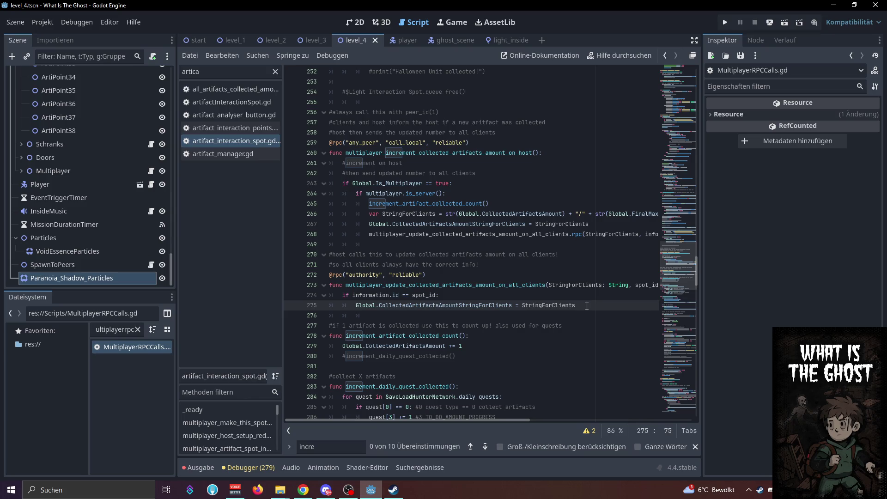
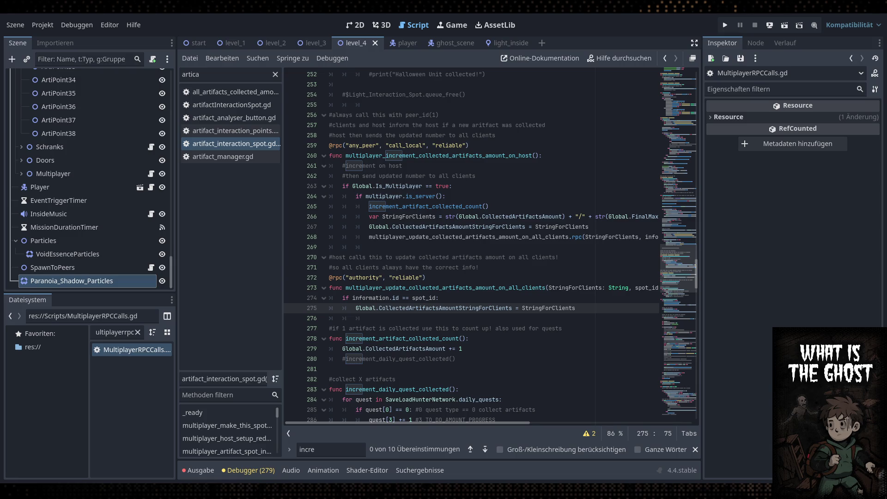
Add func update_collected_artifacts_amount_string(): below the despawn function in MultiplayerRPCCalls.gd
left_click(430, 311)
double_click(437, 308)
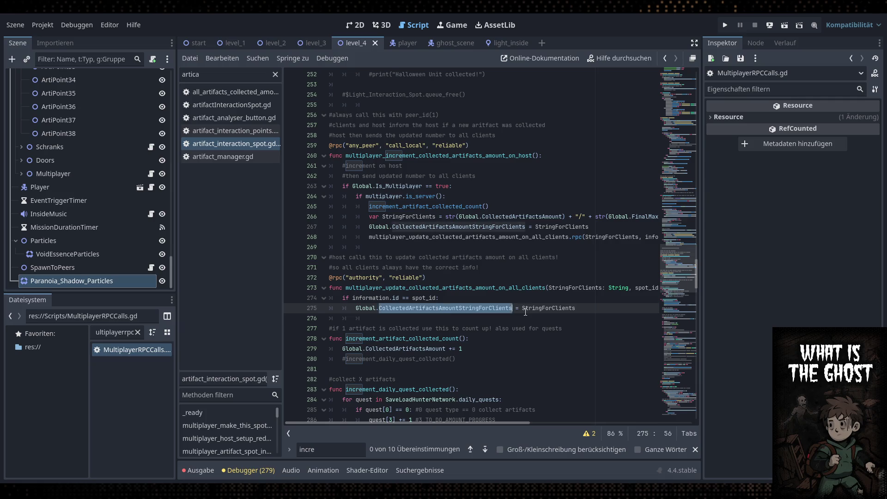
left_click(444, 314)
double_click(148, 351)
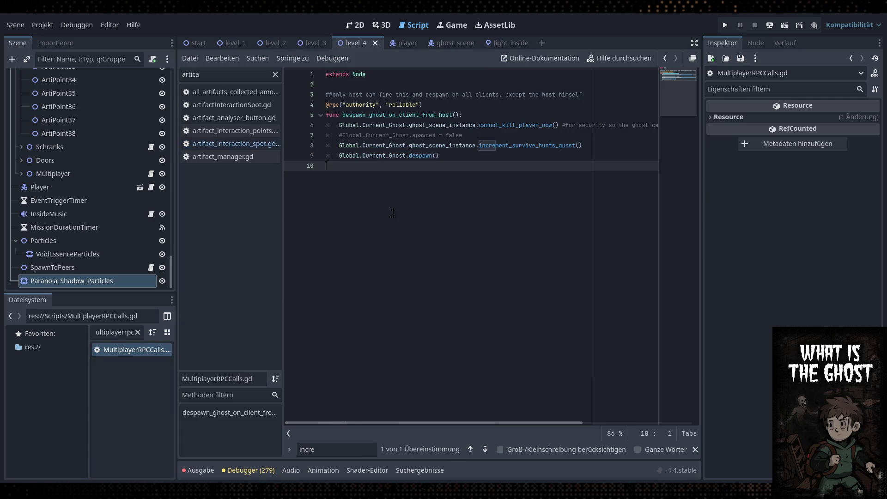
key("Return")
type("func ")
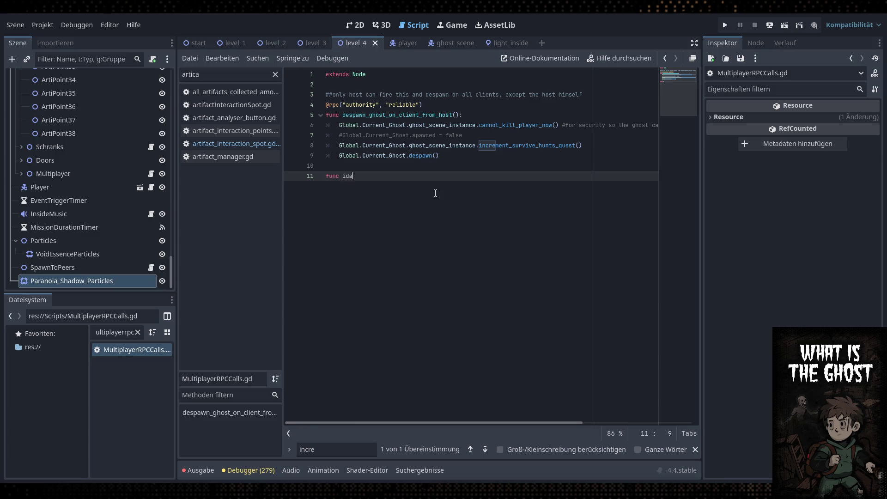
type("update_")
left_click(247, 145)
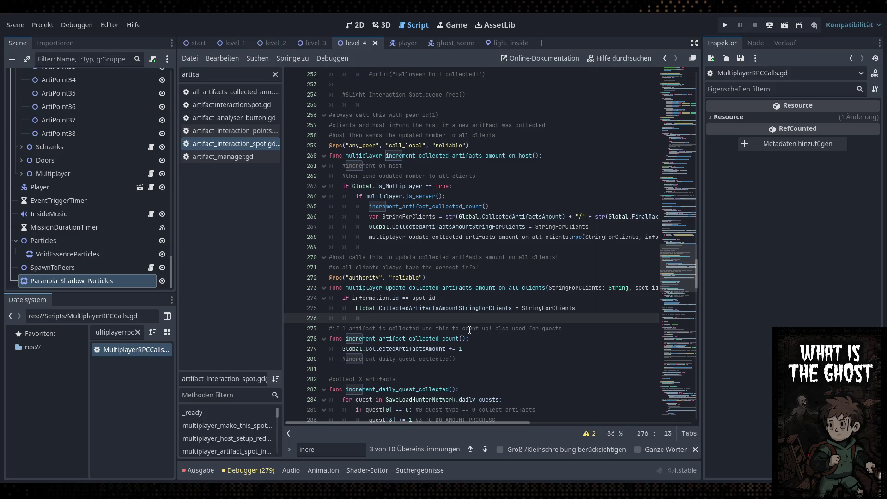
double_click(407, 312)
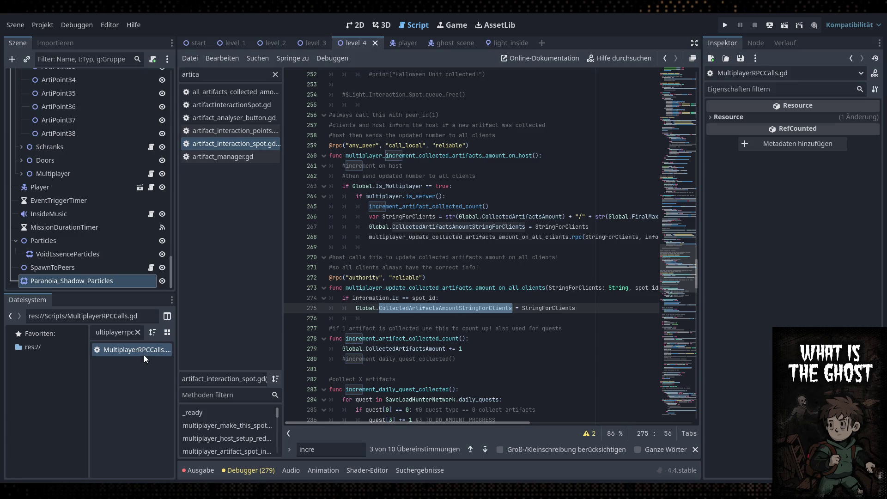
double_click(144, 355)
type("coll")
key("BackSpace")
key("BackSpace")
key("BackSpace")
type("collected_artifac")
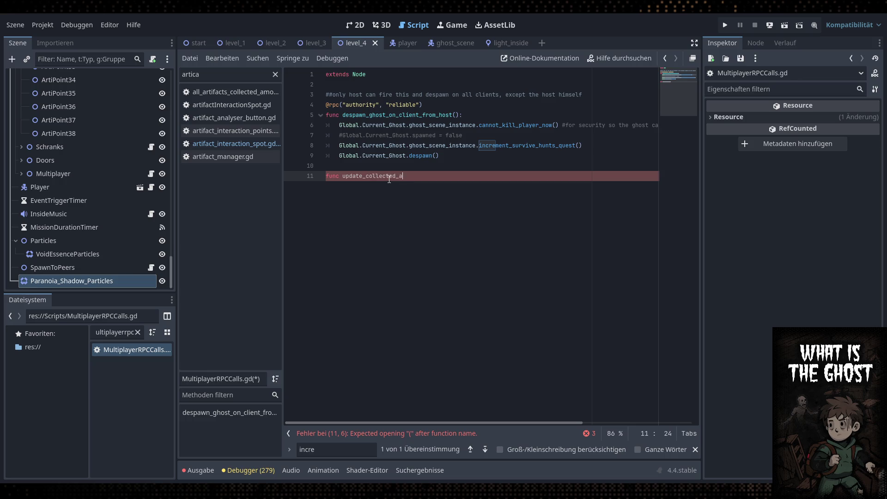
type("ts_a")
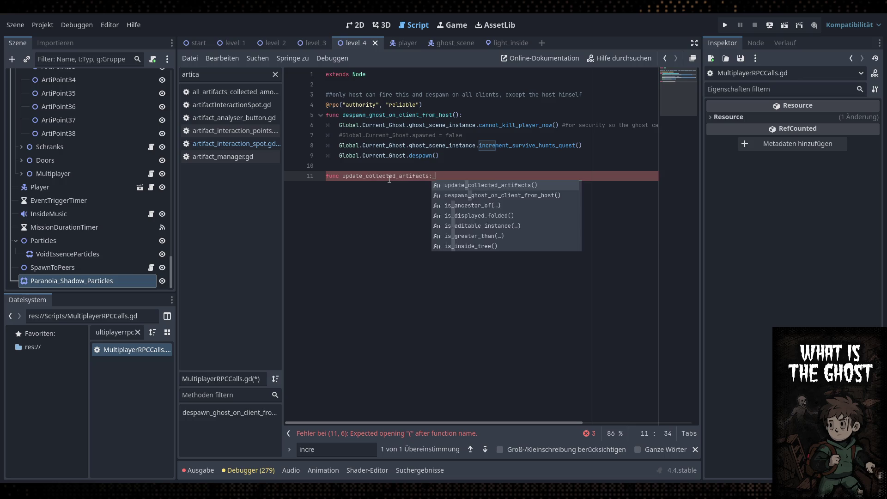
type("mount_s")
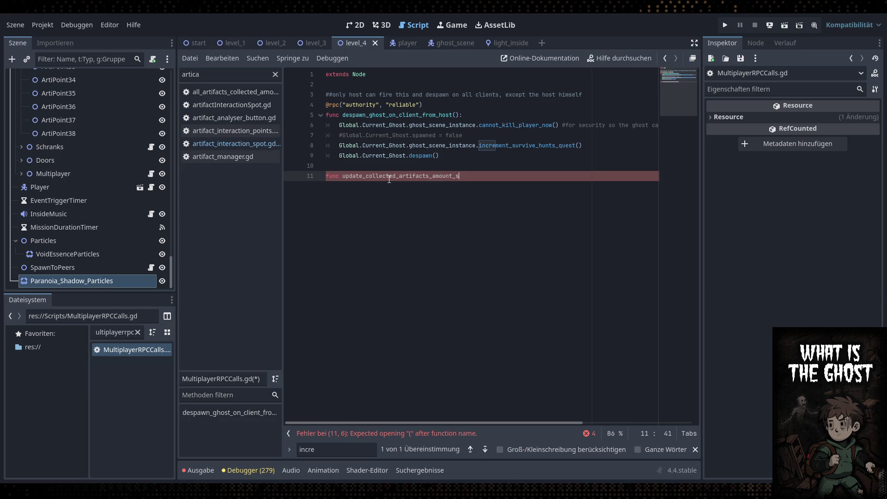
type("tring():")
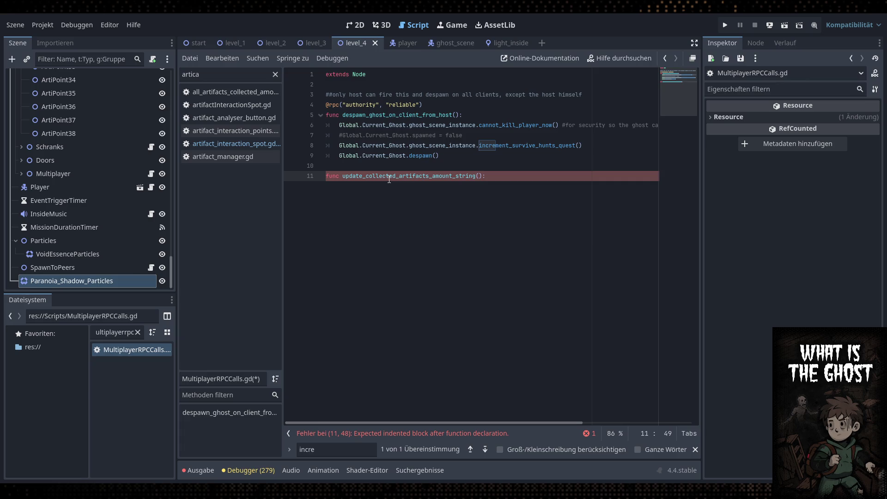
key("Return")
left_click_drag(423, 105, 311, 108)
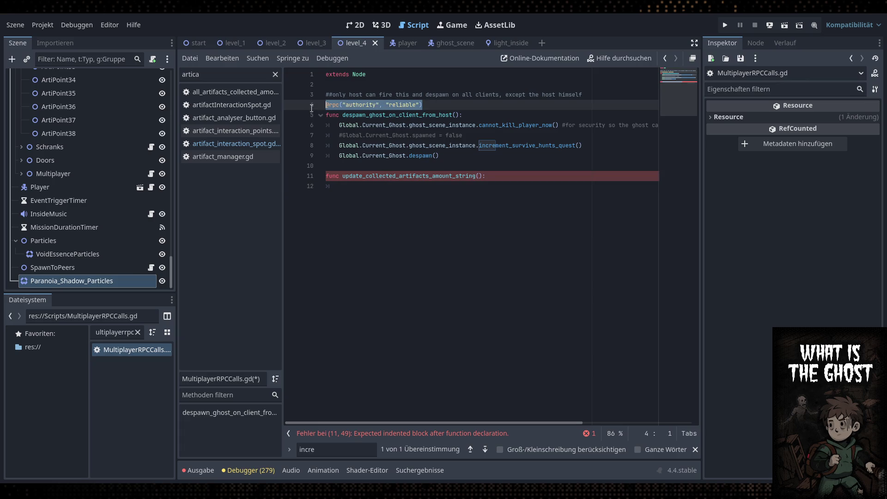
left_click(376, 165)
key("Return")
type("@rpc(\"")
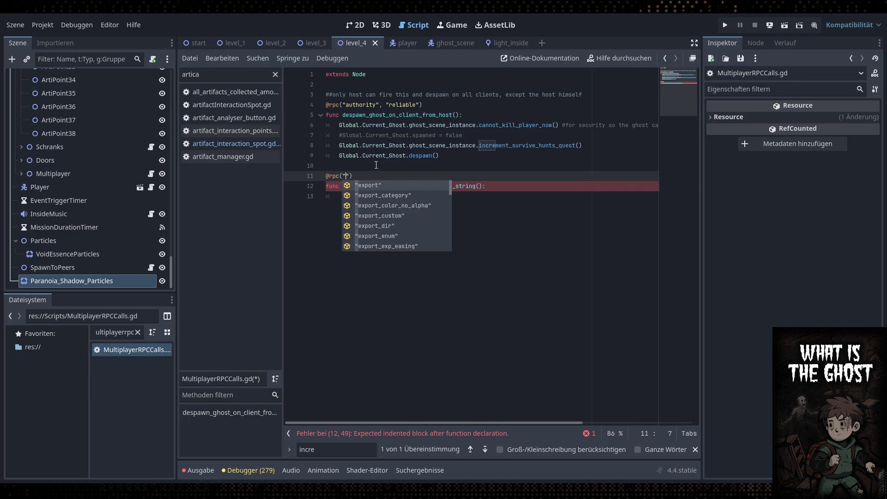
type("auth")
key("Return")
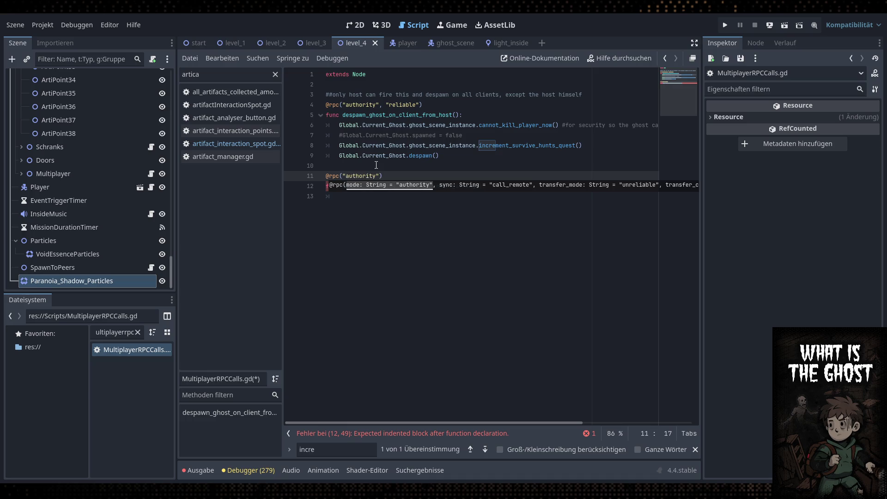
type(", \"")
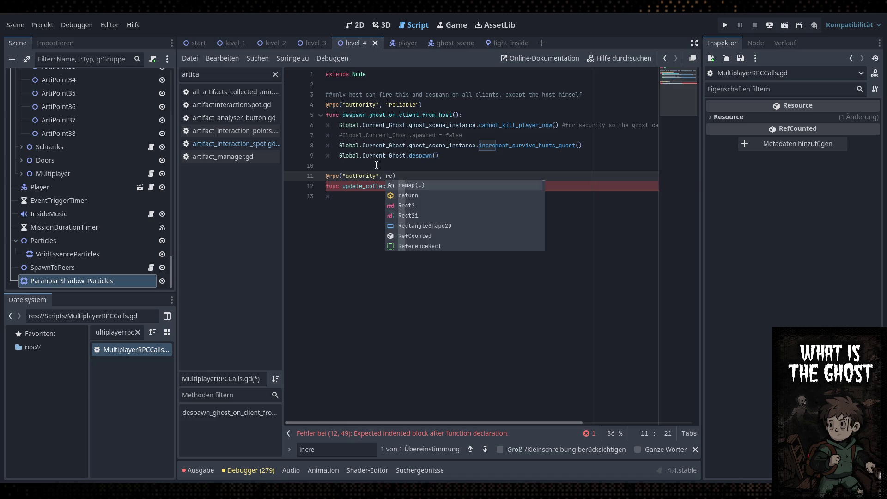
type("reliable")
key("Return")
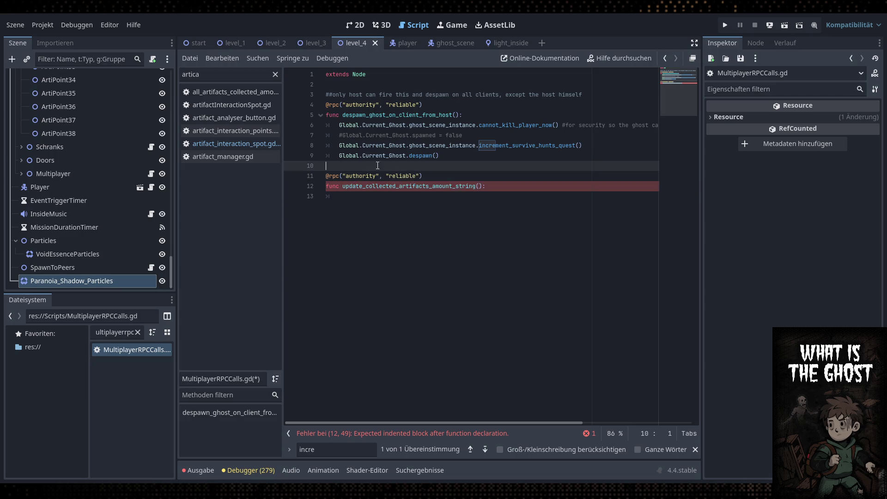
left_click(473, 205)
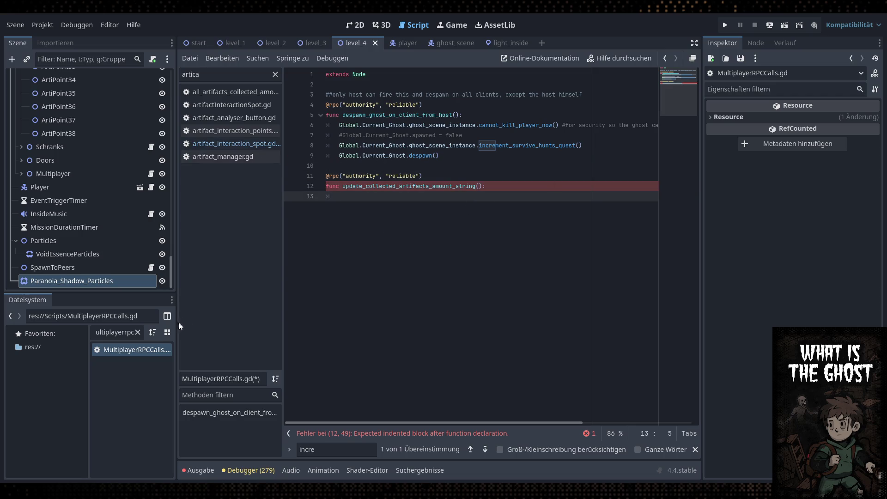
left_click(238, 143)
Review the line 267 StringForClients assignment and line 268 rpc call, hiding the side docks
left_click(609, 308)
left_click_drag(608, 308, 356, 309)
key("ctrl+c")
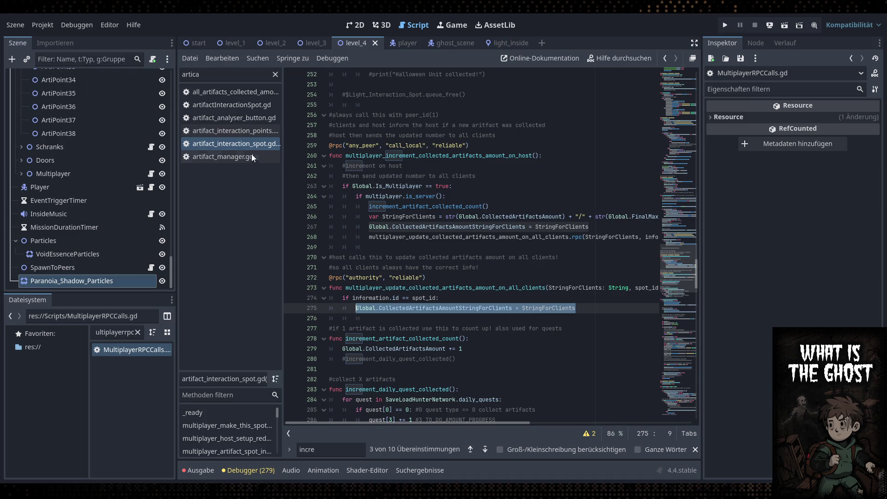
left_click(474, 296)
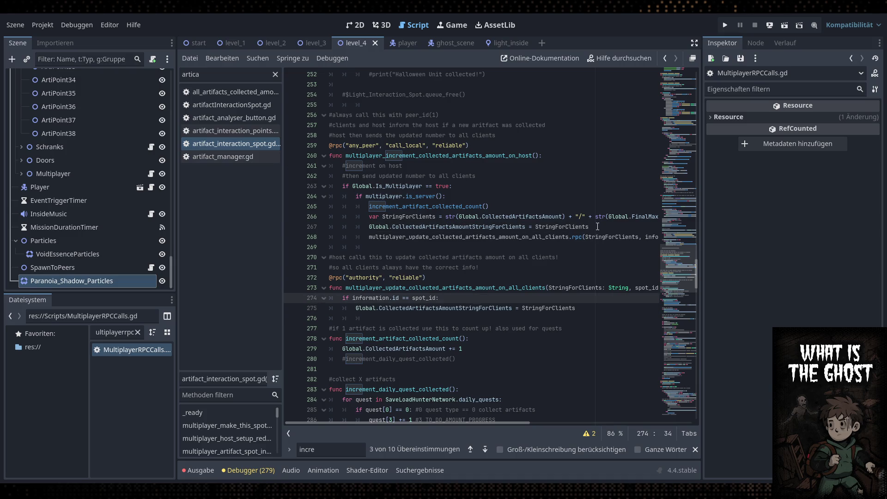
double_click(490, 228)
left_click(499, 236)
double_click(483, 226)
left_click(491, 229)
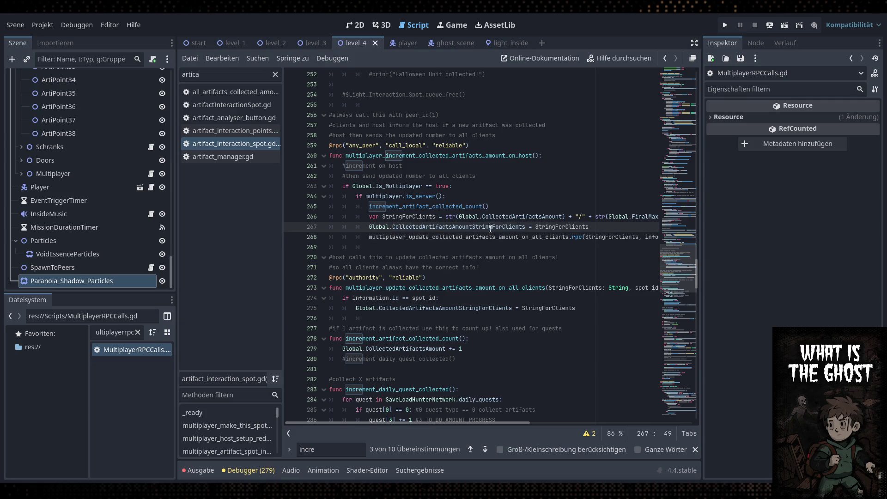
double_click(566, 228)
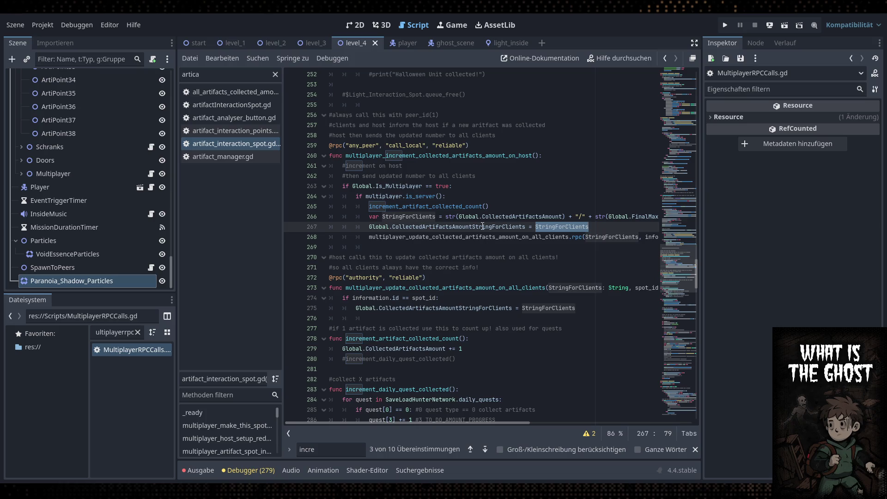
double_click(505, 236)
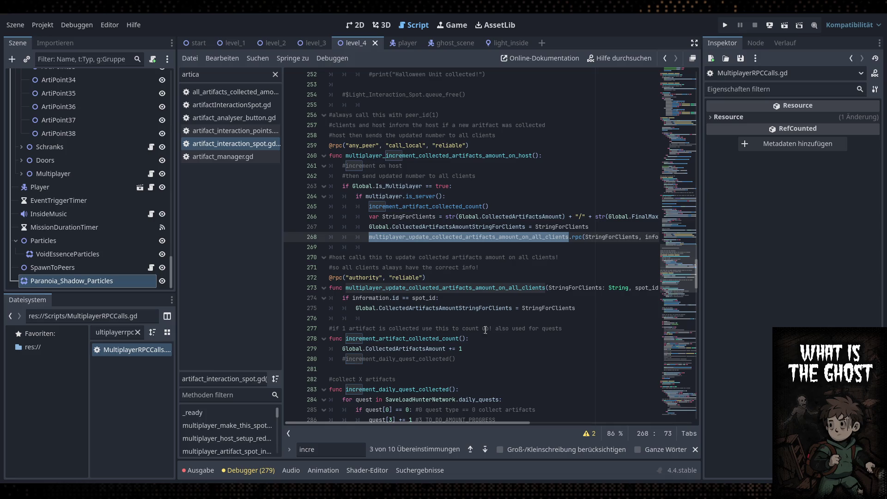
left_click_drag(464, 424, 452, 424)
left_click(694, 43)
double_click(313, 238)
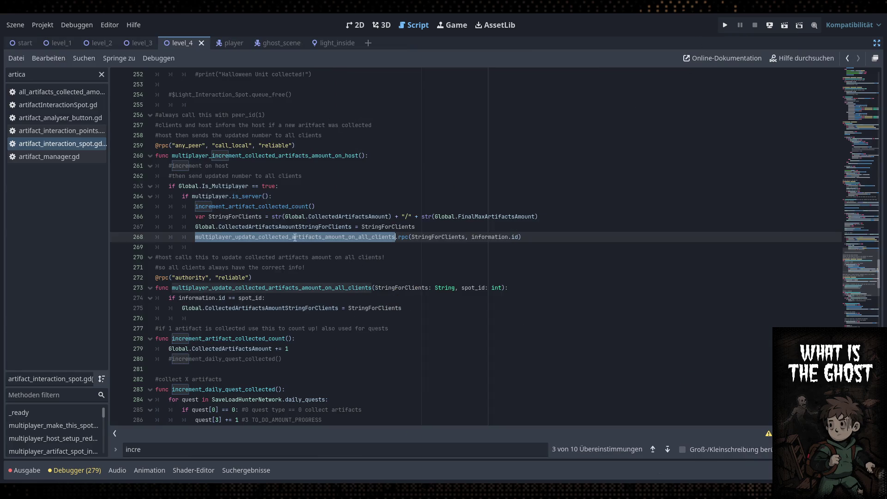
left_click(305, 308)
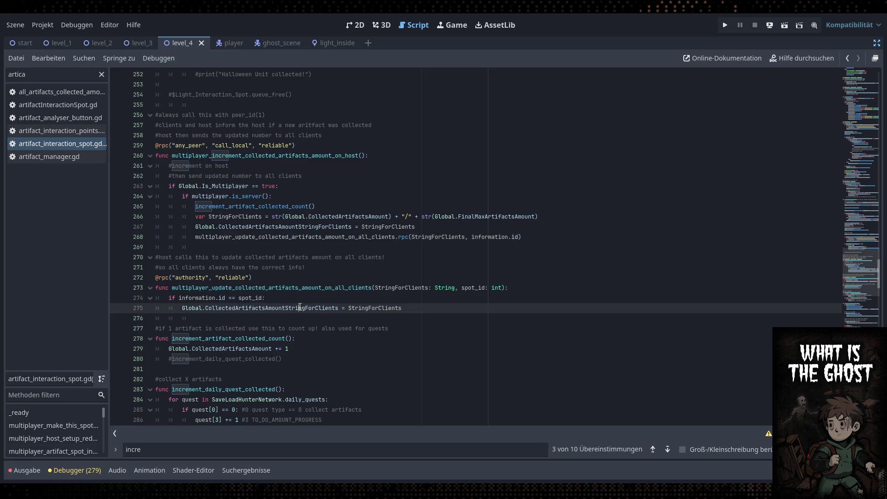
double_click(311, 237)
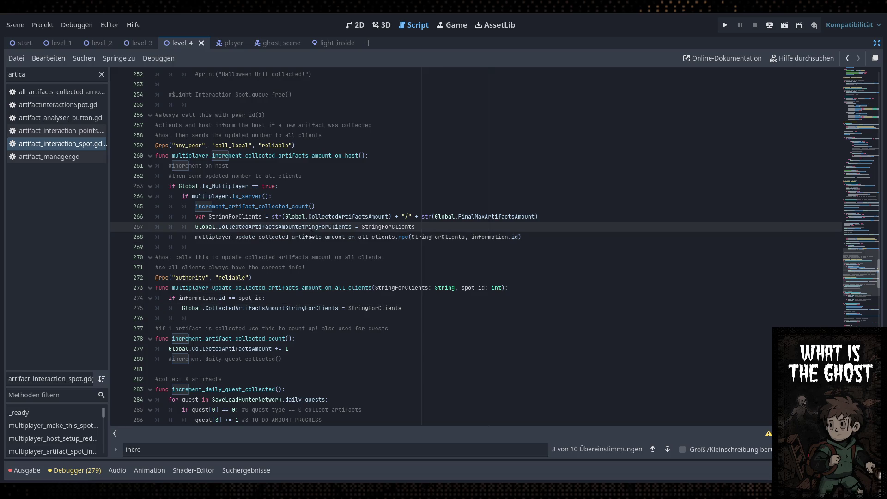
left_click(209, 239)
Comment out the line 268 rpc call, add a blank line above it, and select the line 276 assignment
key("ctrl+k")
left_click(416, 227)
key("Return")
left_click_drag(415, 319, 183, 319)
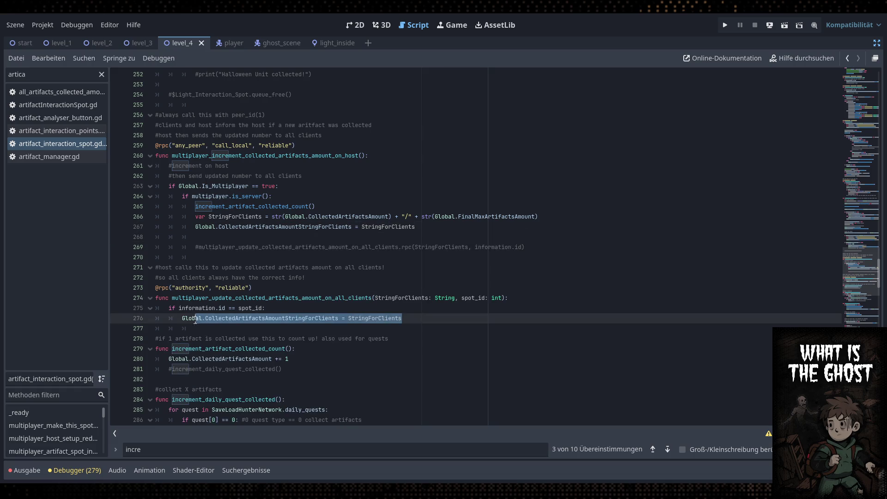
left_click(877, 43)
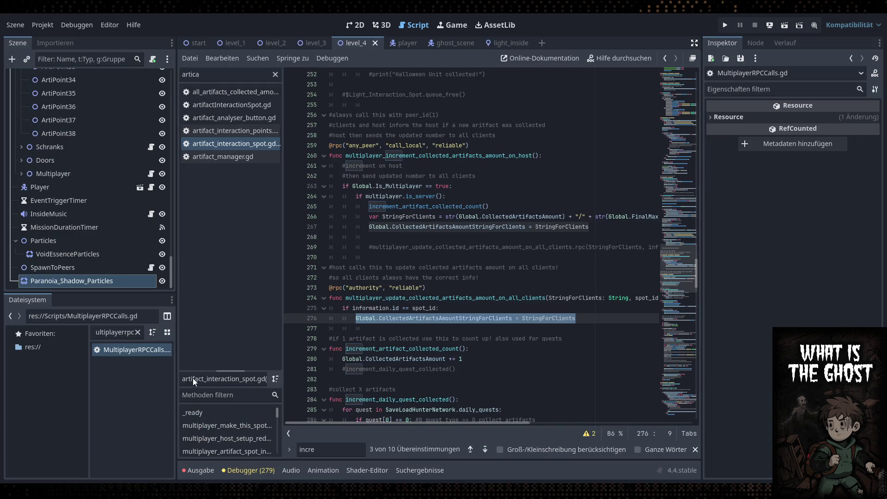
Paste the Global.CollectedArtifactsAmountStringForClients assignment into the function, add parameter StringForClients: String, and save
double_click(160, 352)
key("ctrl+v")
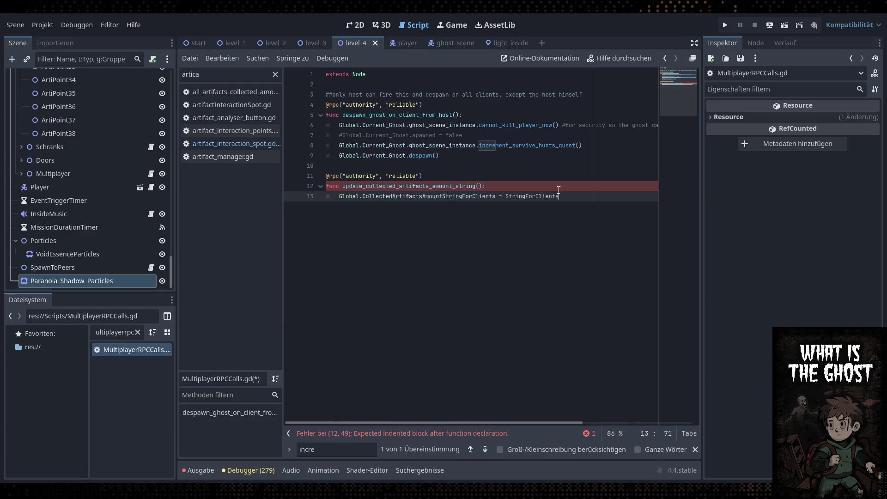
double_click(531, 196)
key("ctrl+c")
left_click(480, 186)
key("ctrl+v")
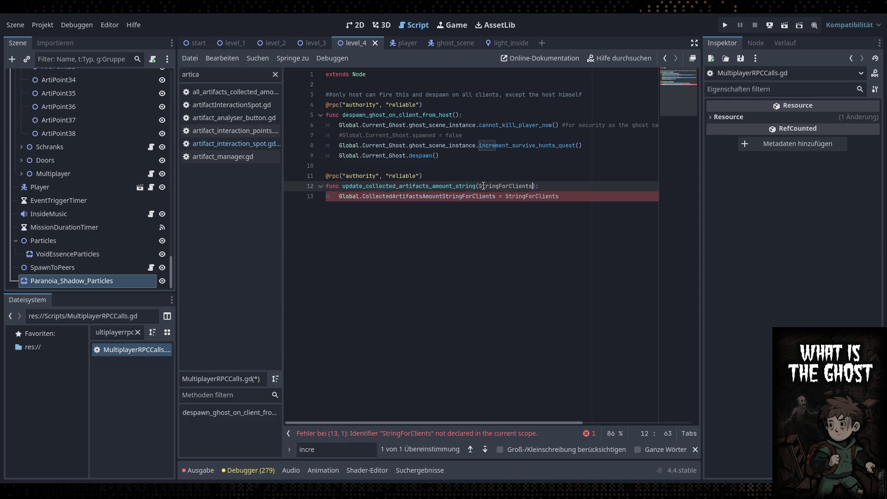
type(": Stgr")
key("BackSpace")
key("Return")
key("Up")
key("ctrl+s")
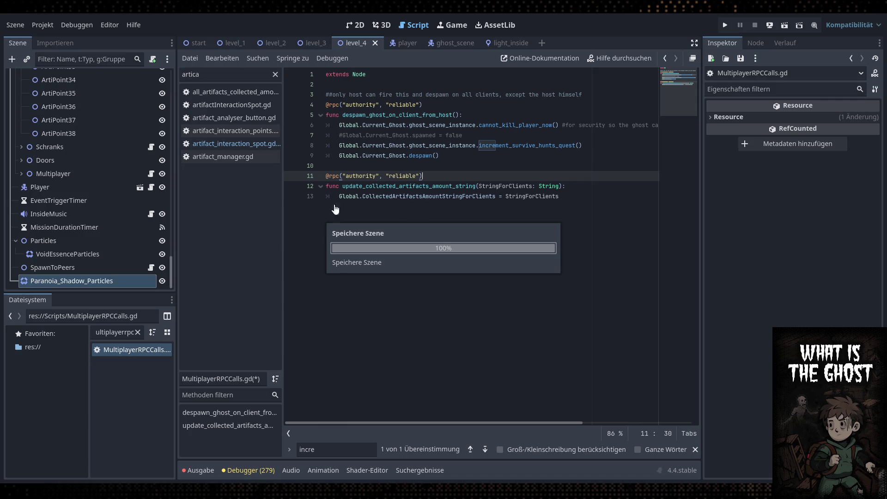
left_click(255, 143)
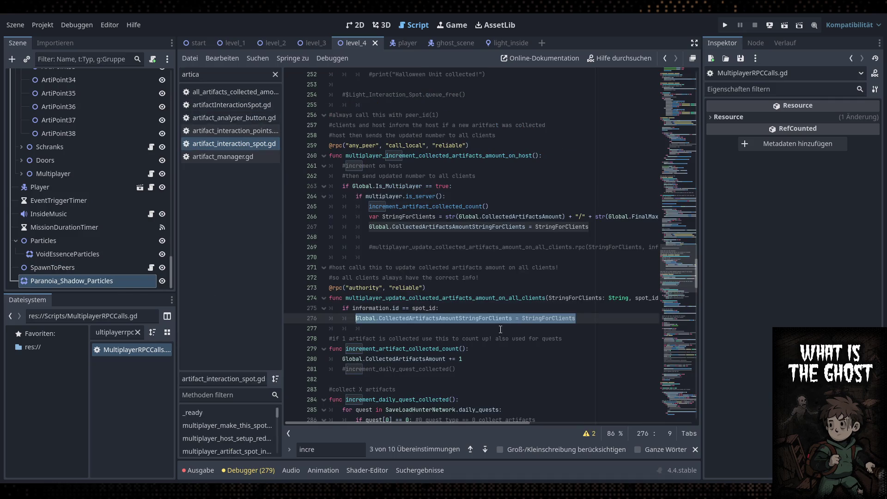
left_click(526, 309)
left_click(424, 241)
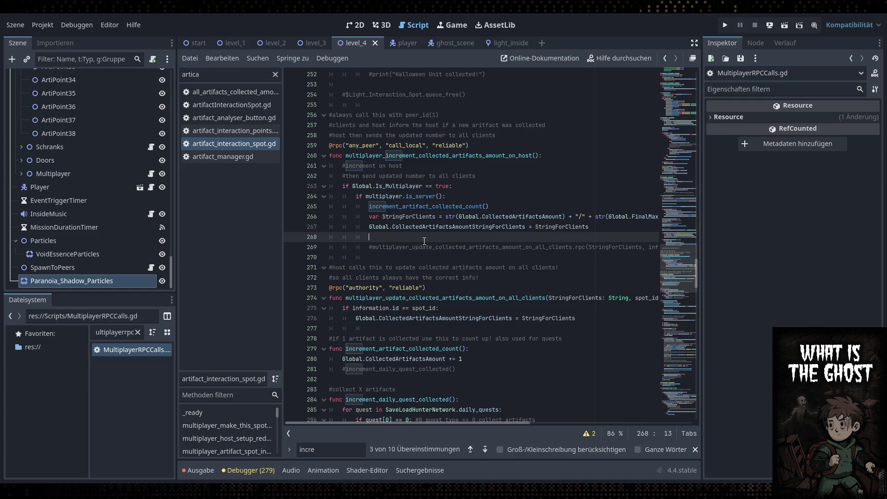
Write MultiplayerRpcCalls.update_collected_artifacts_amount_string.rpc(StringForClients) on line 268 and save
type("Multi")
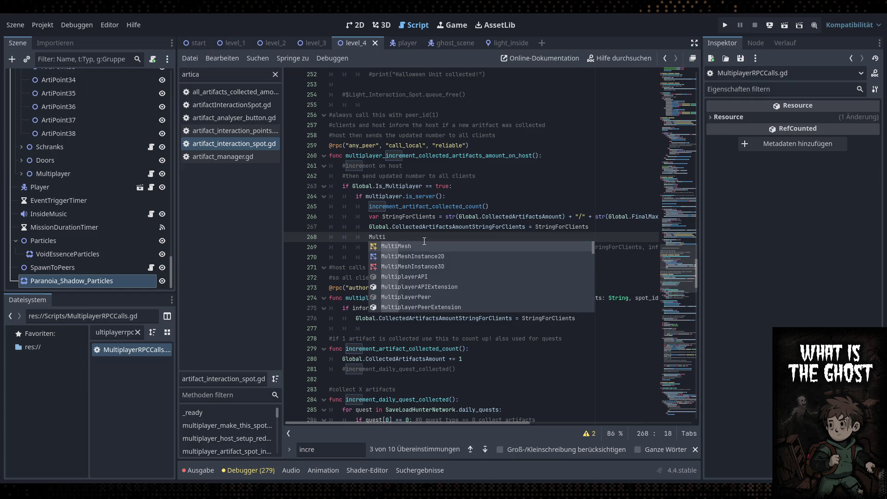
type("playerRpc")
key("Return")
type(".upda")
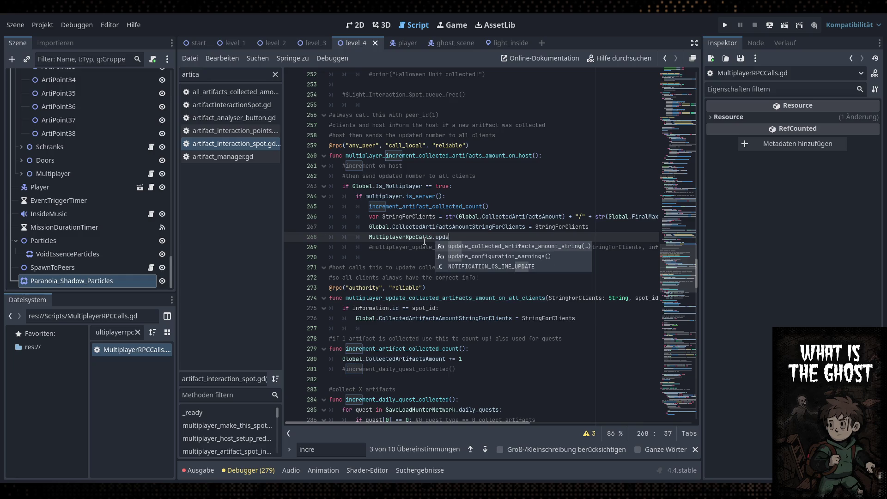
key("Return")
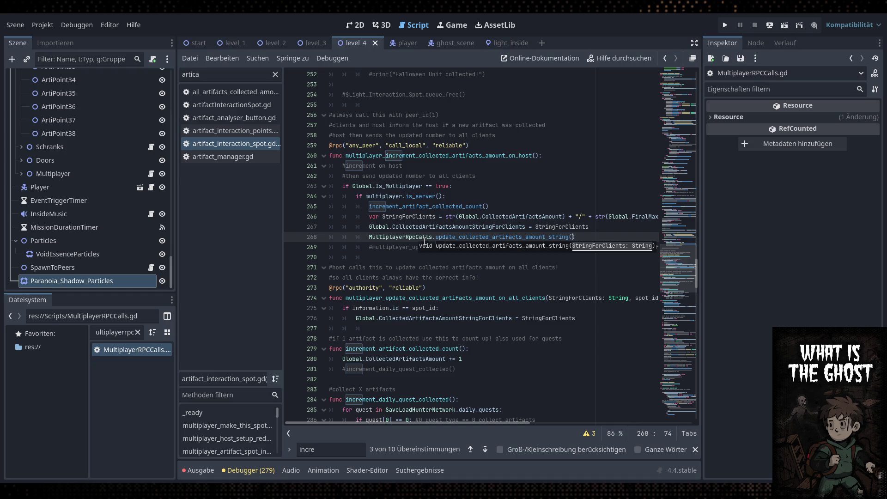
left_click(425, 239)
left_click(574, 238)
key("ctrl+v")
key("End")
key("ctrl+s")
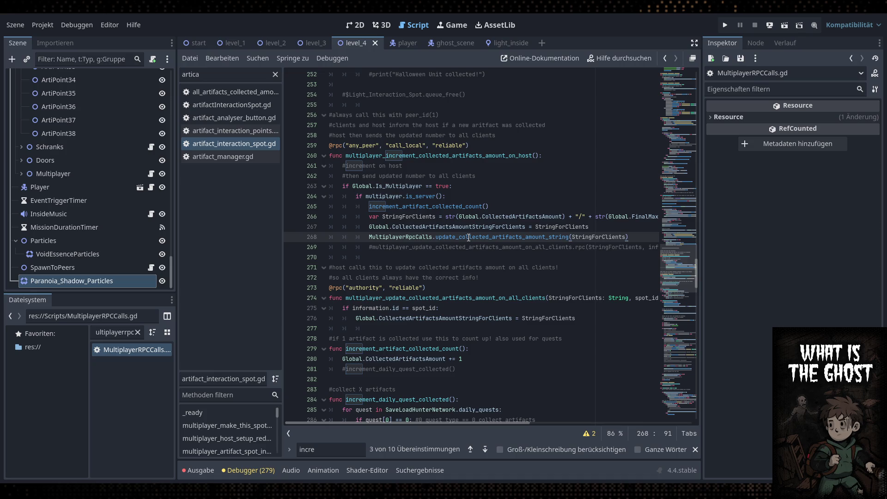
left_click(570, 237)
type(".rpc")
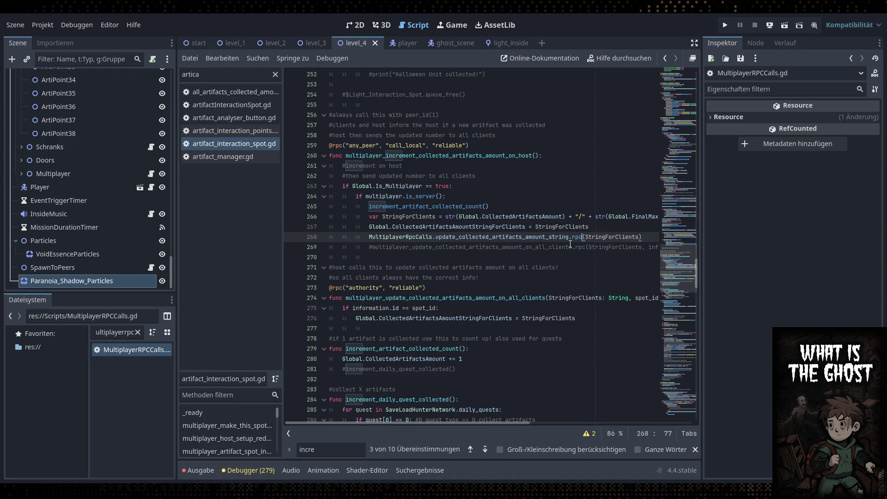
left_click(616, 232)
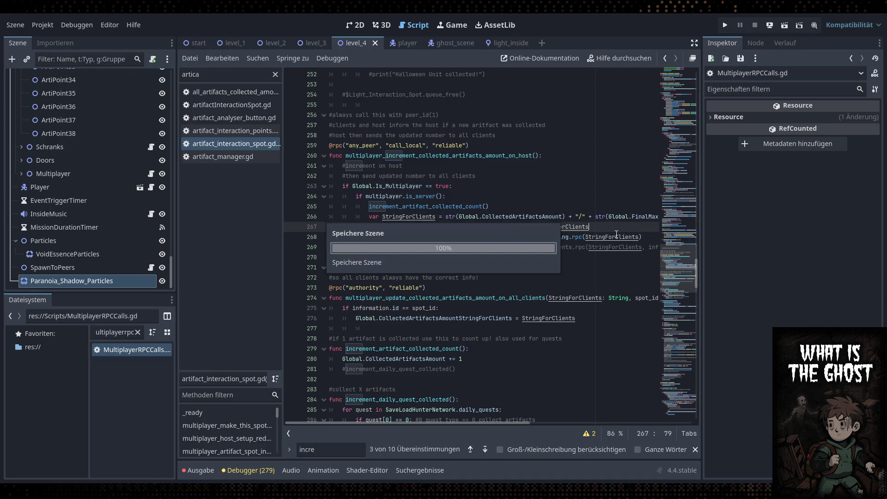
key("Down")
key("Down")
key("Down")
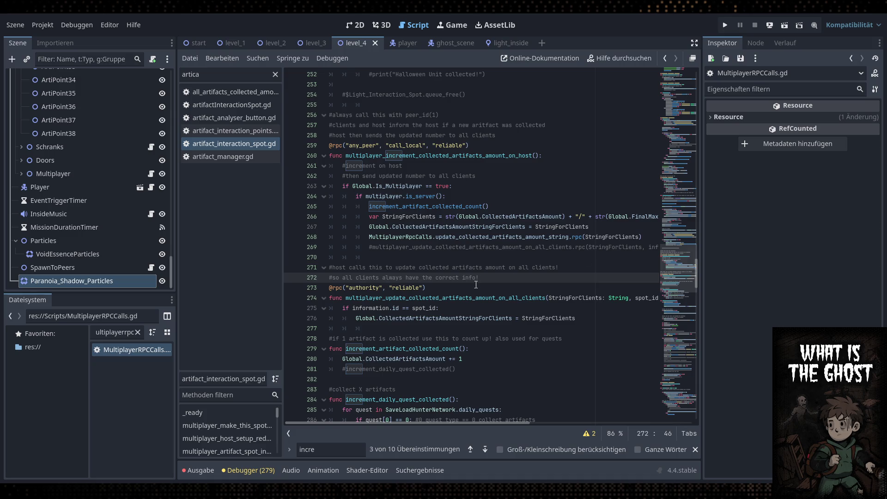
Check MultiplayerRPCCalls.gd, review the old all-clients update function, and close the text search
double_click(142, 351)
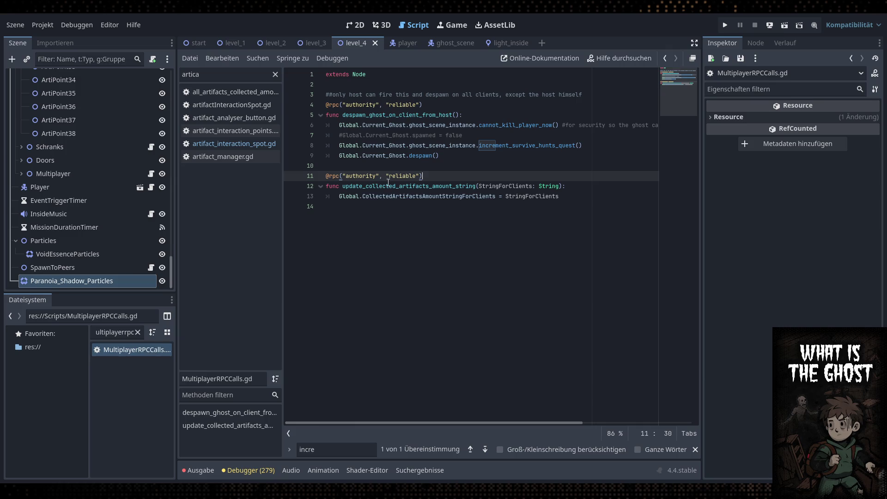
left_click(253, 144)
left_click(490, 286)
mouse_move(589, 322)
left_mouse_down()
mouse_move(369, 287)
mouse_move(329, 268)
left_mouse_up()
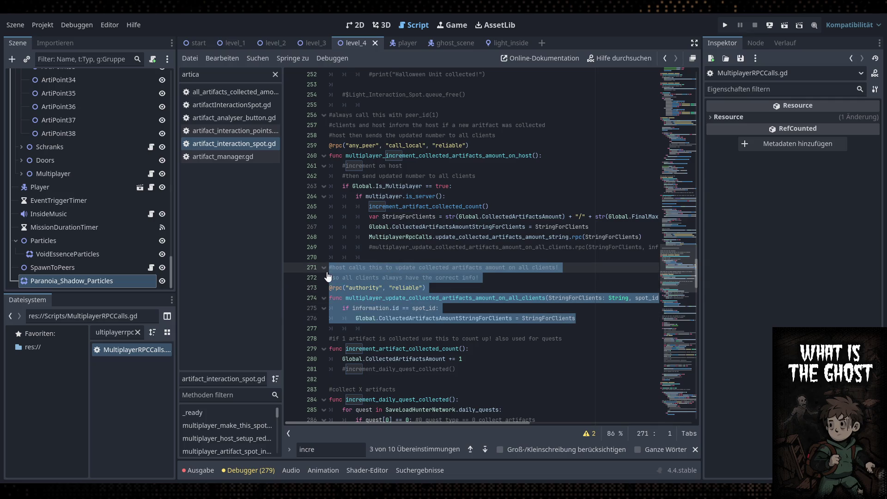
double_click(416, 301)
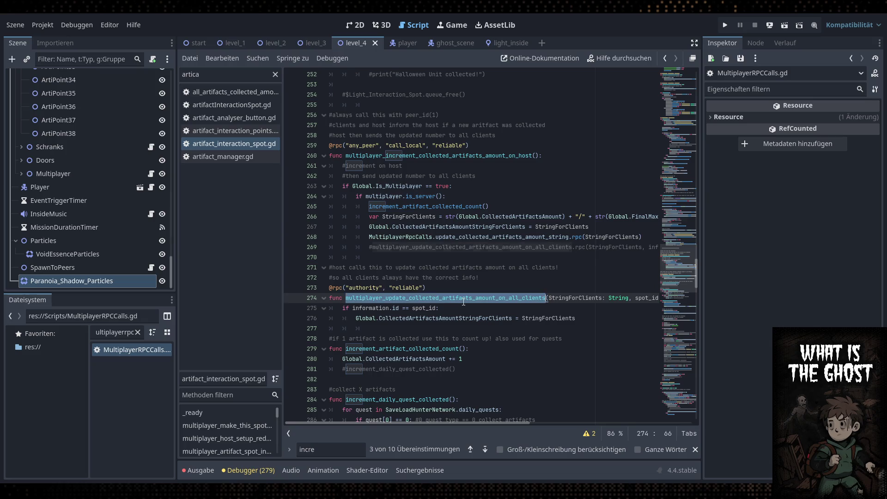
left_click(525, 292)
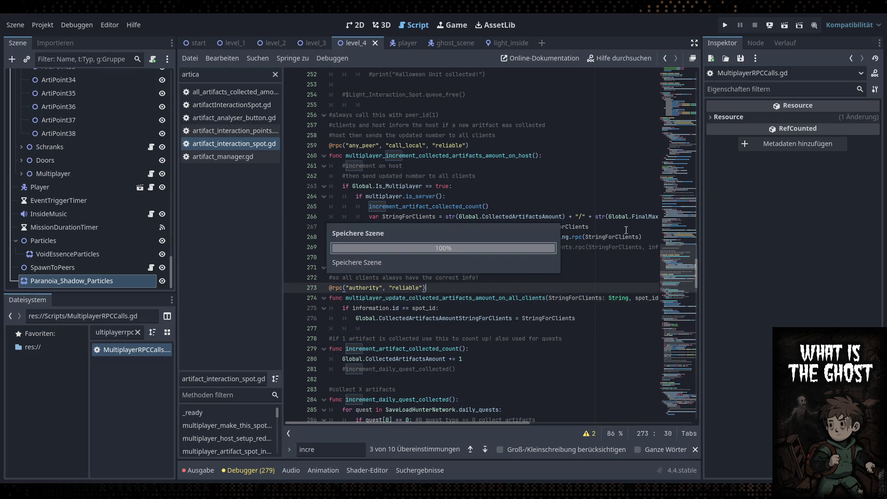
left_click(695, 449)
left_click(578, 298)
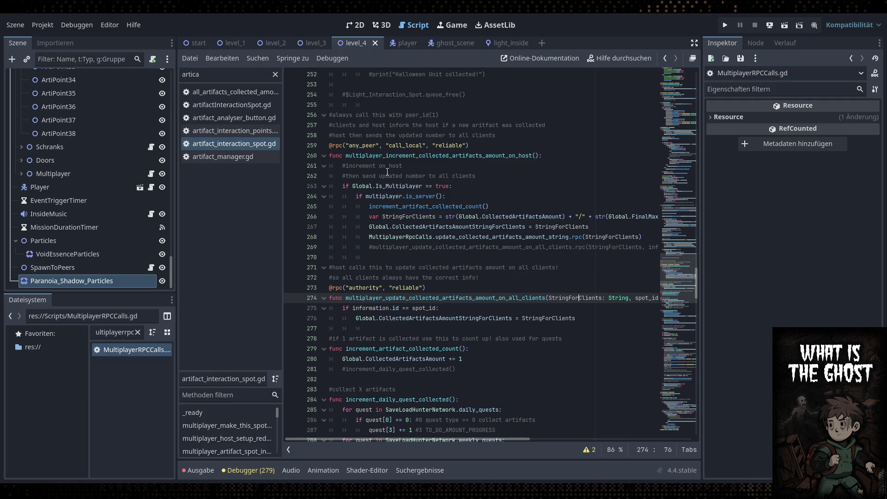
Inspect the multiplayer_increment_collected_artifacts_amount_on_host function and the calls on lines 260 and 268
double_click(397, 155)
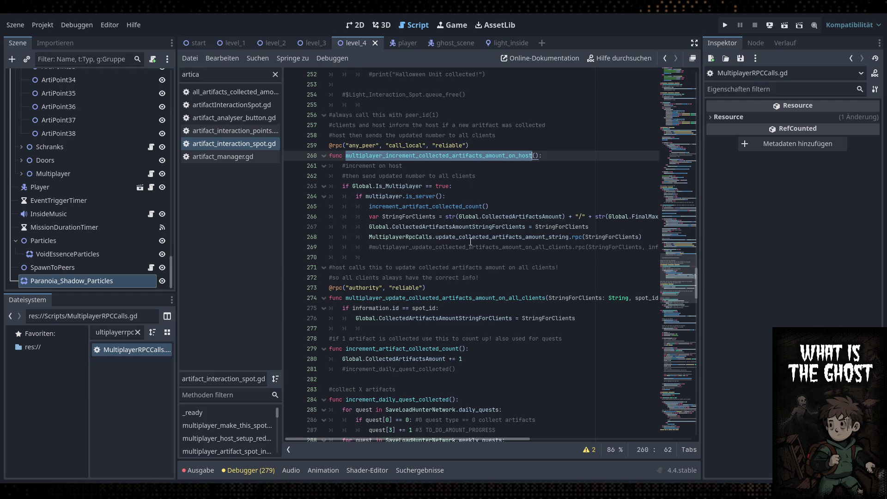
double_click(429, 154)
scroll(430, 158, "up", 1)
double_click(438, 186)
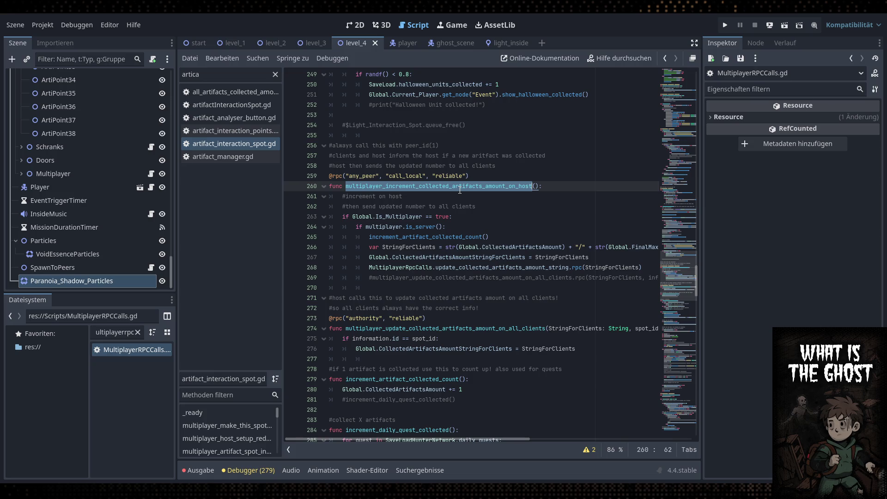
triple_click(525, 184)
left_click(535, 186)
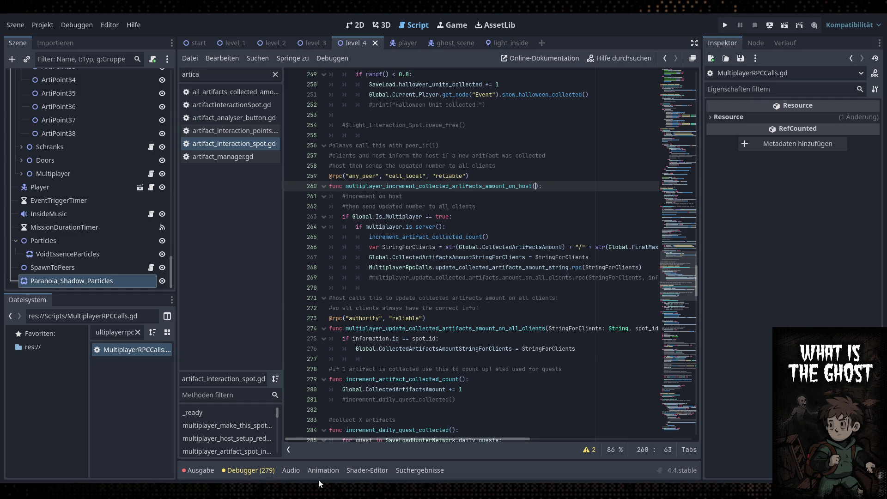
double_click(516, 186)
key("End")
left_click(565, 268)
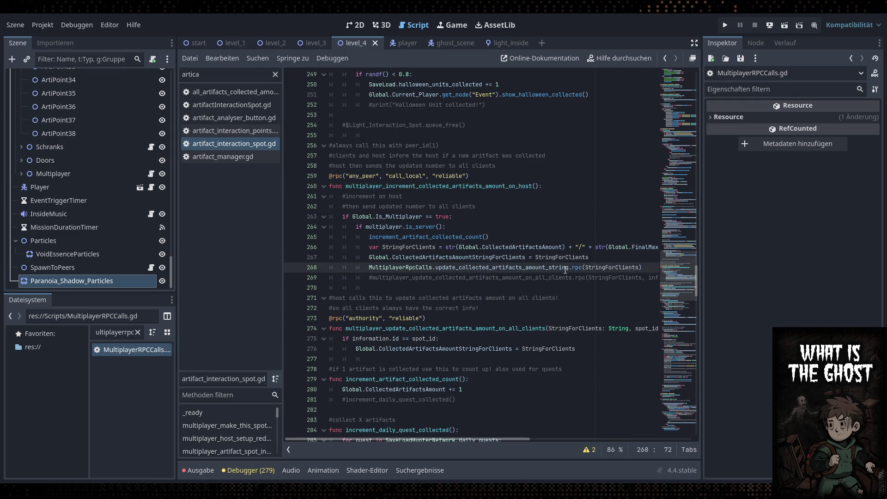
left_click(554, 186)
left_click(564, 269)
double_click(211, 75)
Open Global.gd, change the multiplayer mode on line 12 from STEAM to ENET, and save
type("globa")
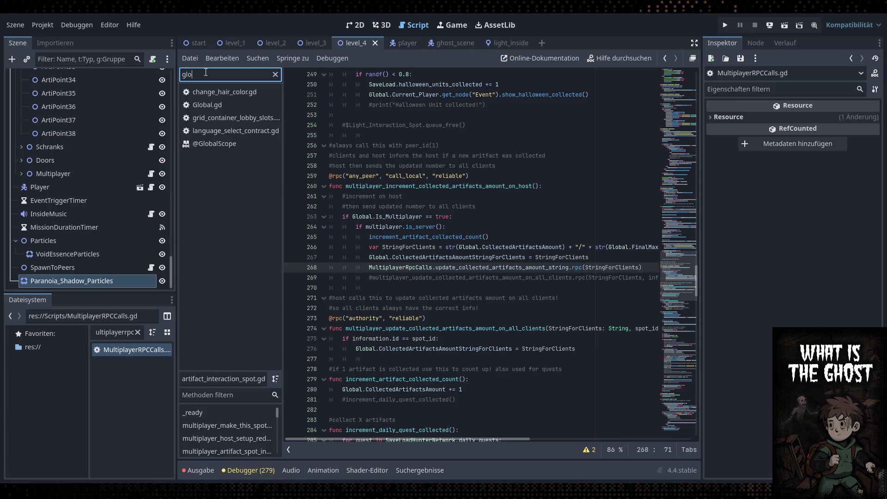
left_click(240, 92)
scroll(455, 260, "up", 10)
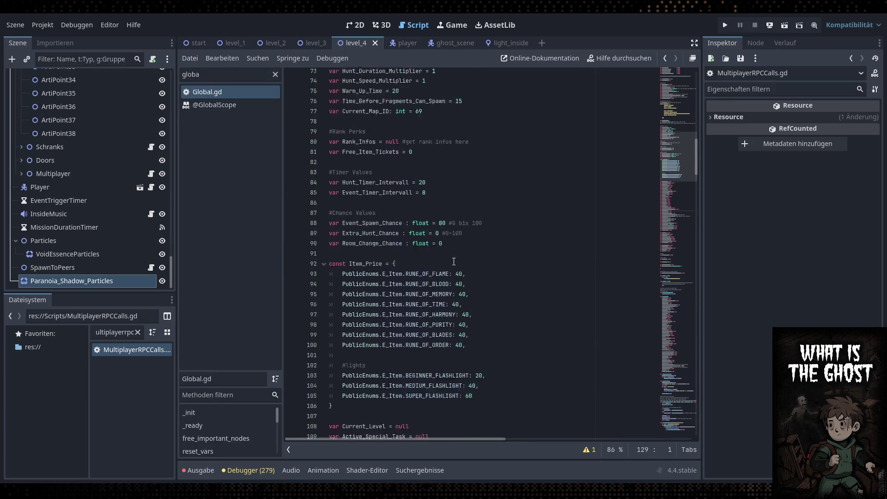
scroll(455, 260, "up", 10)
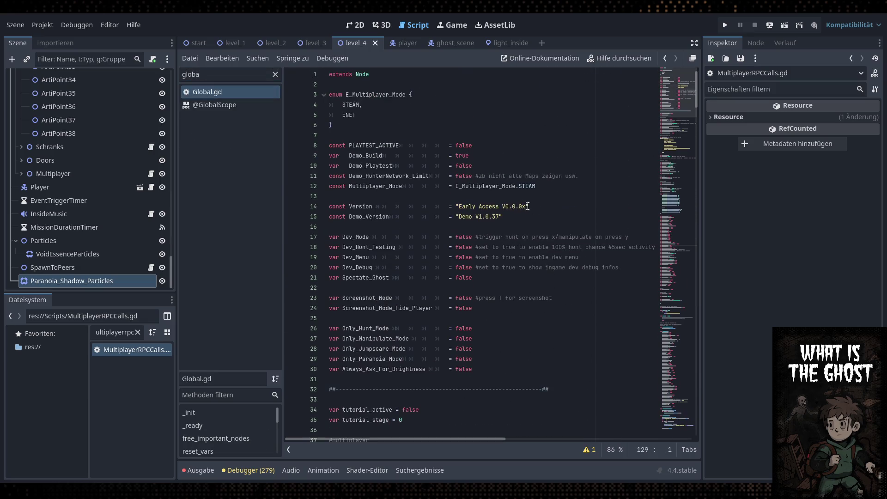
double_click(527, 186)
type("ENET")
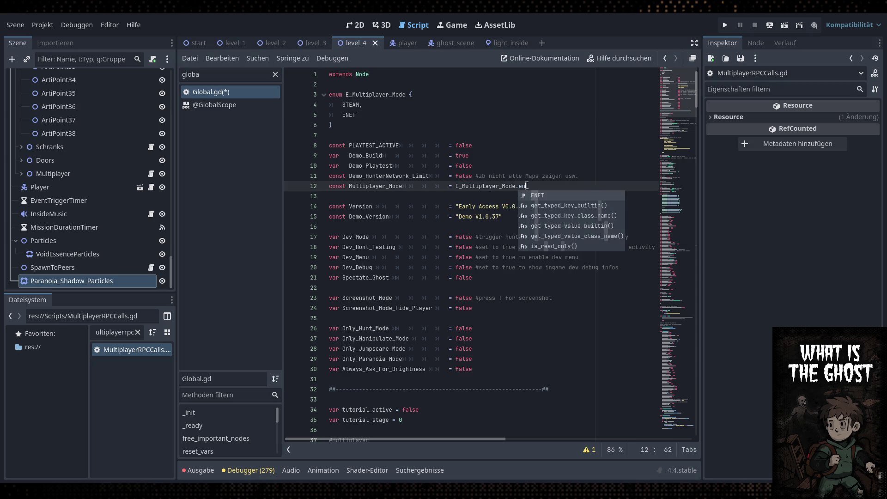
key("ctrl+s")
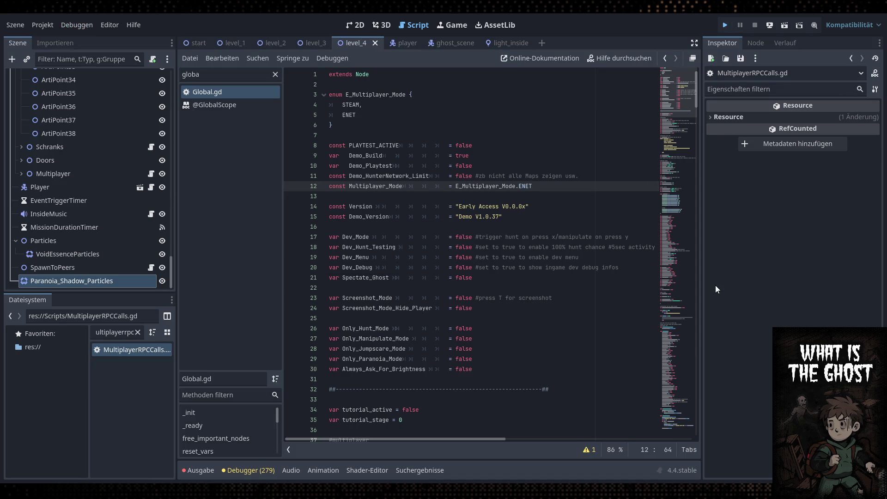
Launch a test run of the game and stop it again
key("ctrl+s")
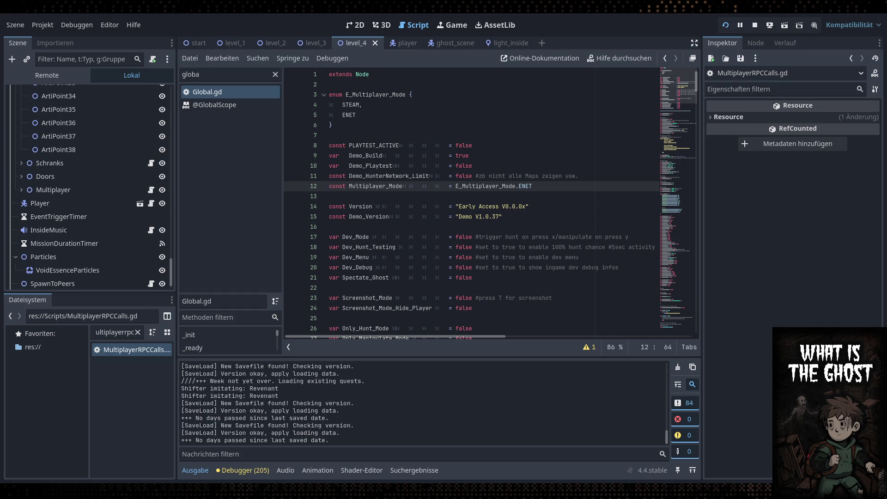
key("F8")
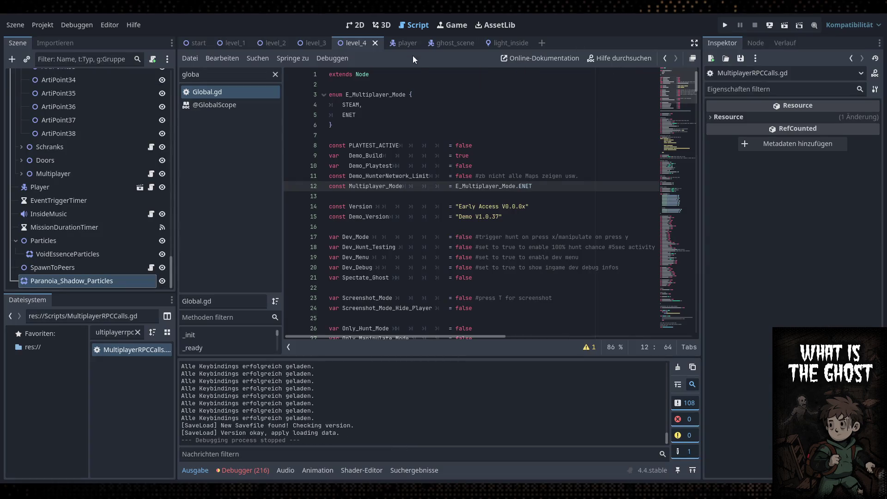
double_click(459, 239)
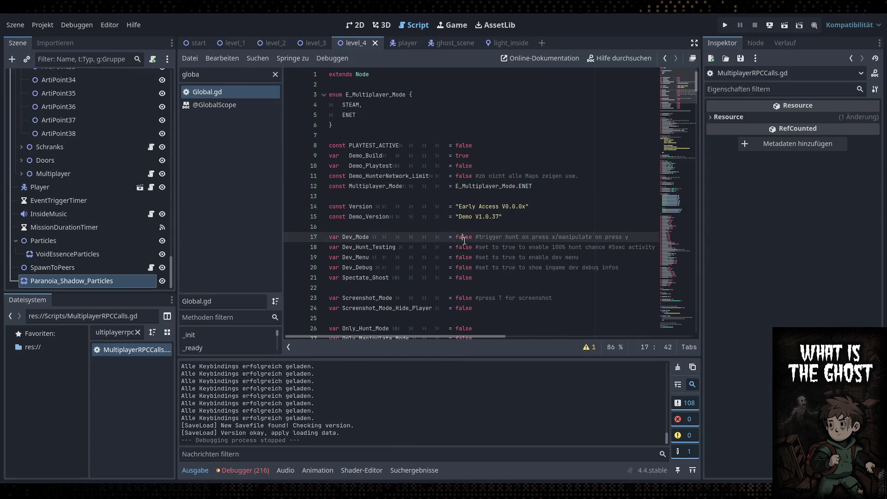
Set Dev_Mode to true, save, and switch the running game's window mode to Windowed
type("true")
key("ctrl+s")
key("ctrl+s")
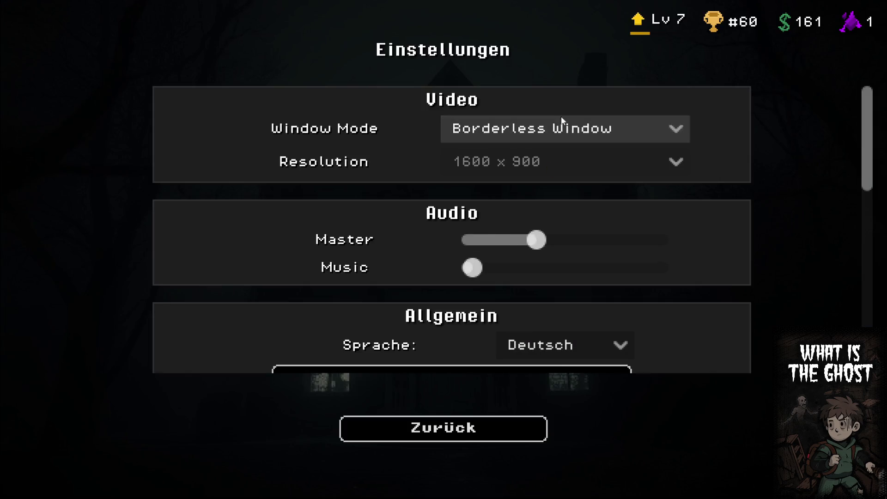
left_click(561, 125)
left_click(536, 169)
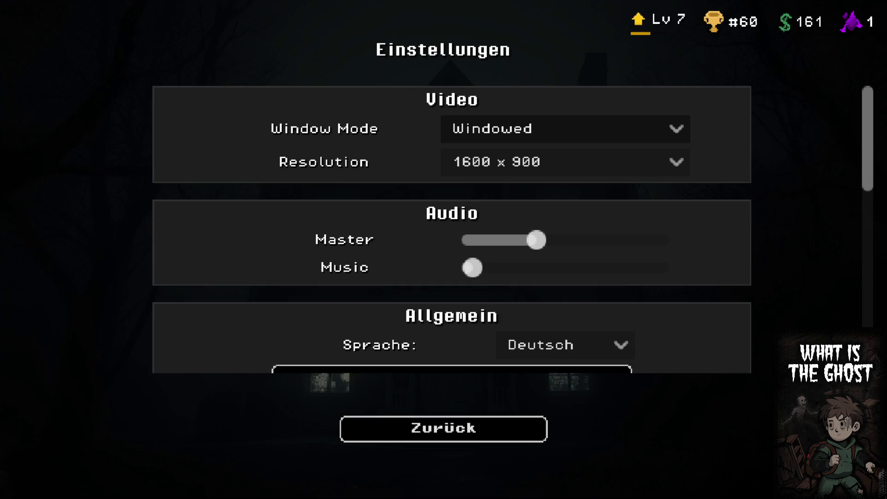
From the game's main menu, join the Multiplayer ENET lobby at 127.0.0.1
left_click(458, 438)
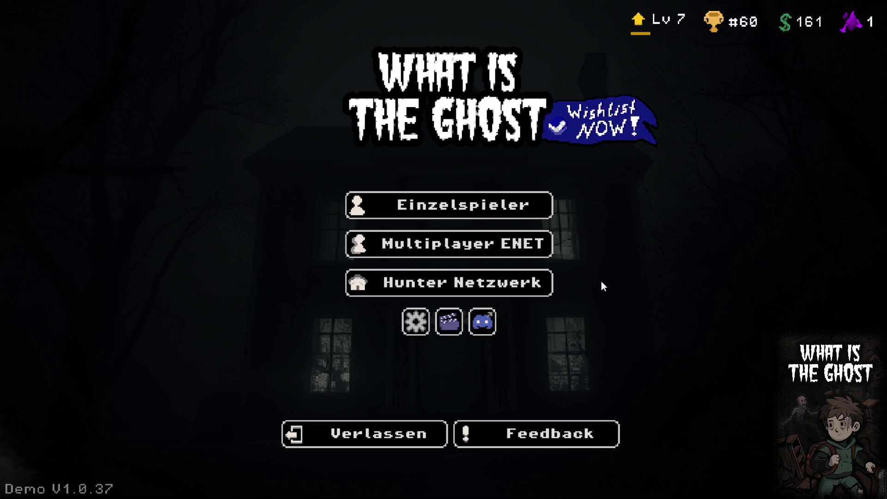
left_click(540, 244)
left_click(545, 146)
type("127.0.0.01")
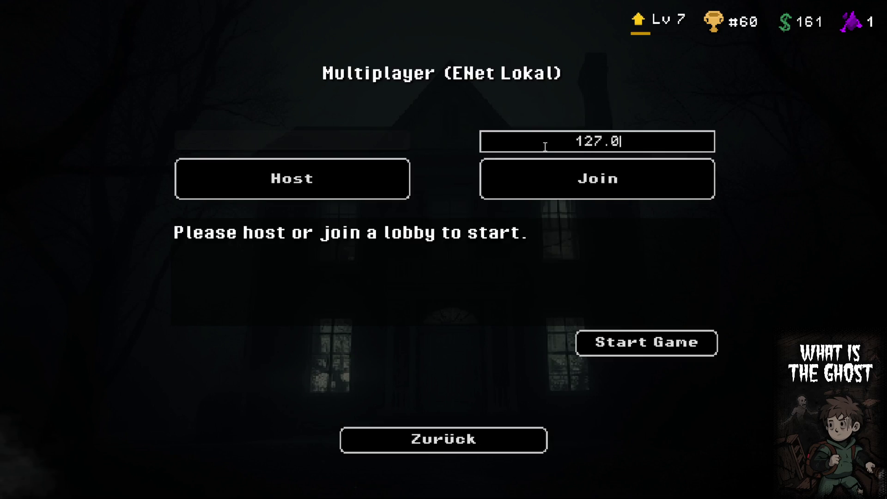
left_click(600, 162)
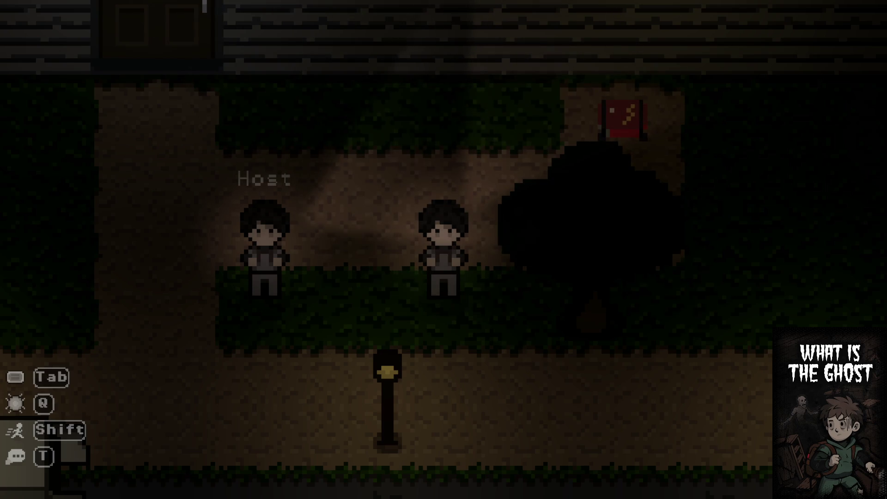
Walk the character up-left along the path toward the house door using A and W
key("a")
key("Tab")
key("Tab")
key("a")
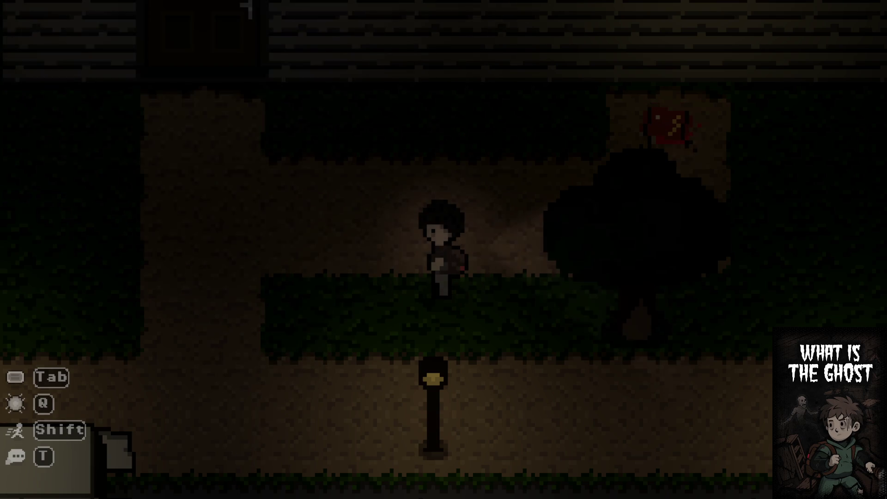
key("a")
key("w")
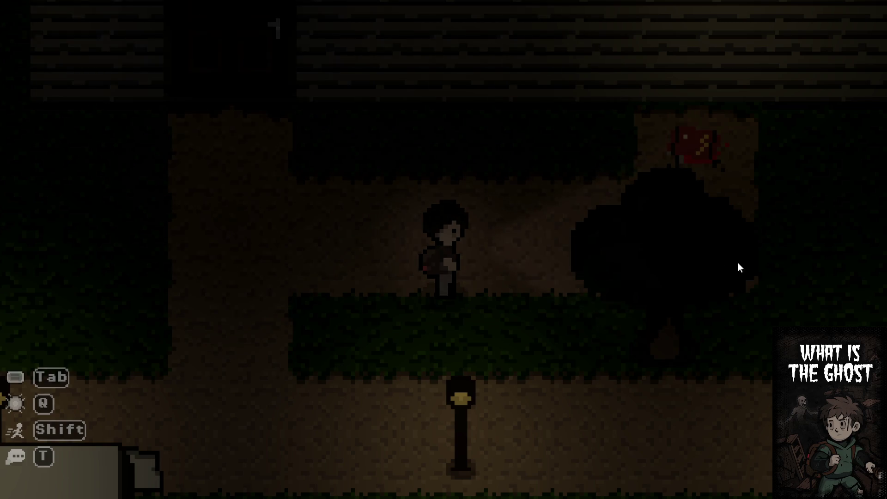
key("a")
key("w")
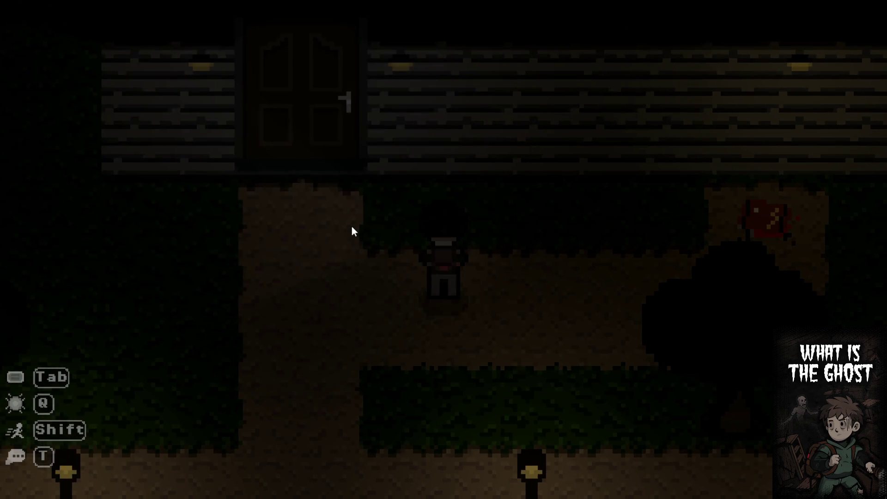
key("w")
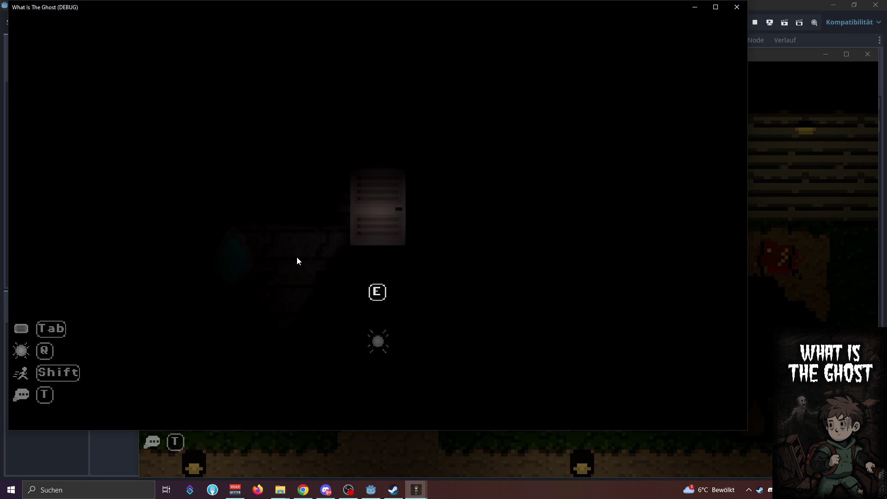
Reach the house door, then check both debugger sessions' error lists in the editor
key("w")
key("a")
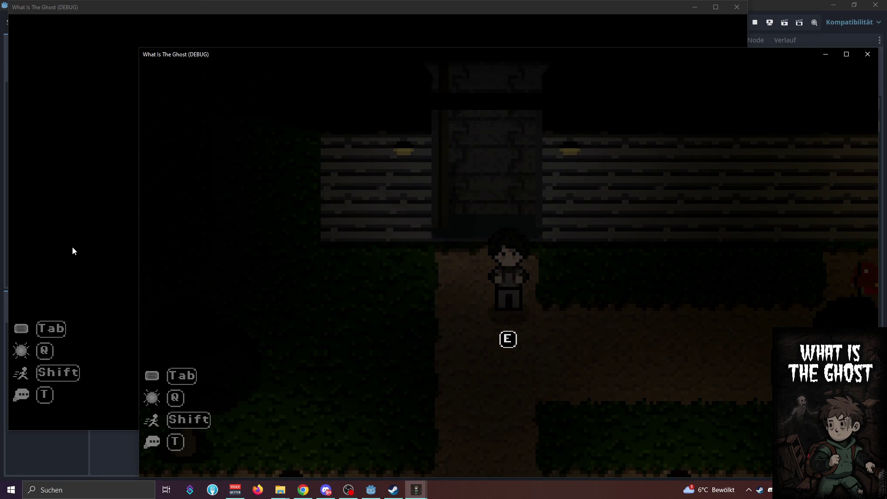
left_click(72, 246)
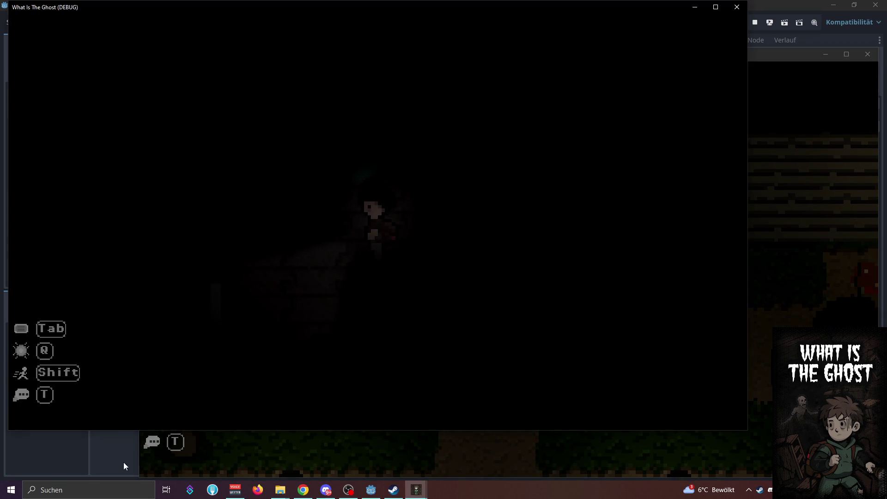
left_click(123, 462)
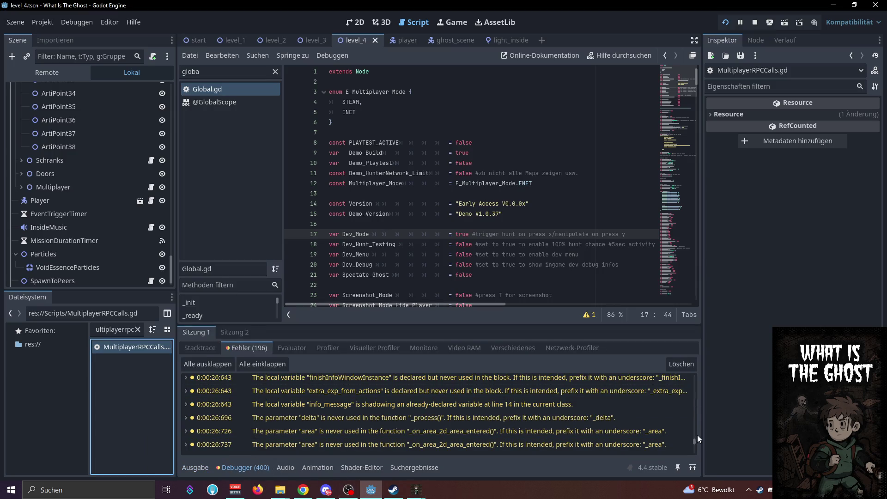
left_click_drag(696, 439, 697, 456)
left_click(245, 336)
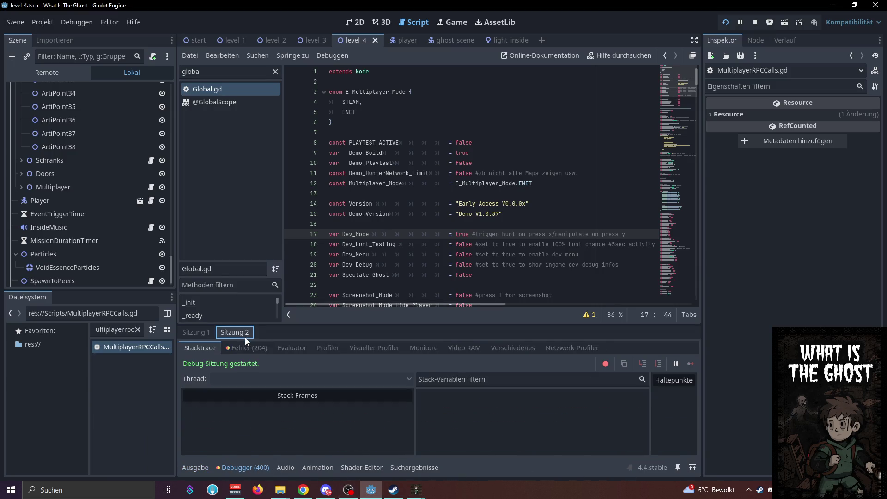
left_click(262, 350)
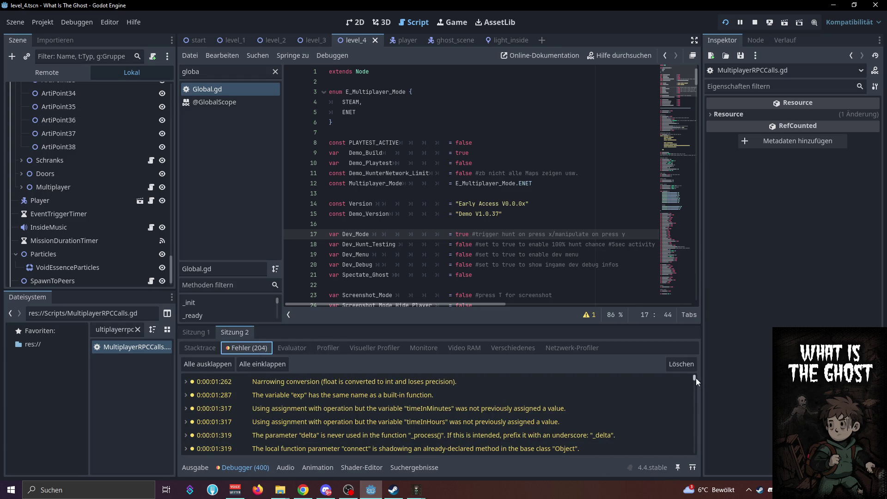
left_click_drag(697, 381, 699, 461)
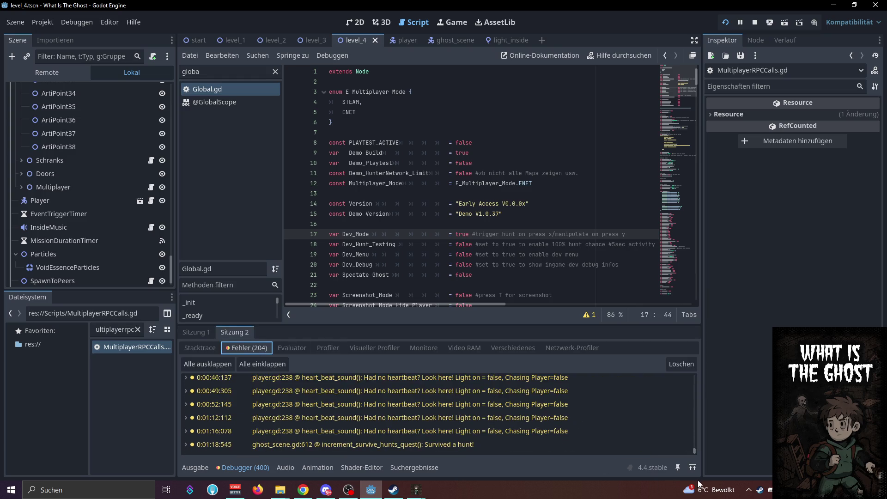
Bring the two game windows back to the front
left_click(416, 489)
left_click(445, 465)
left_click(370, 456)
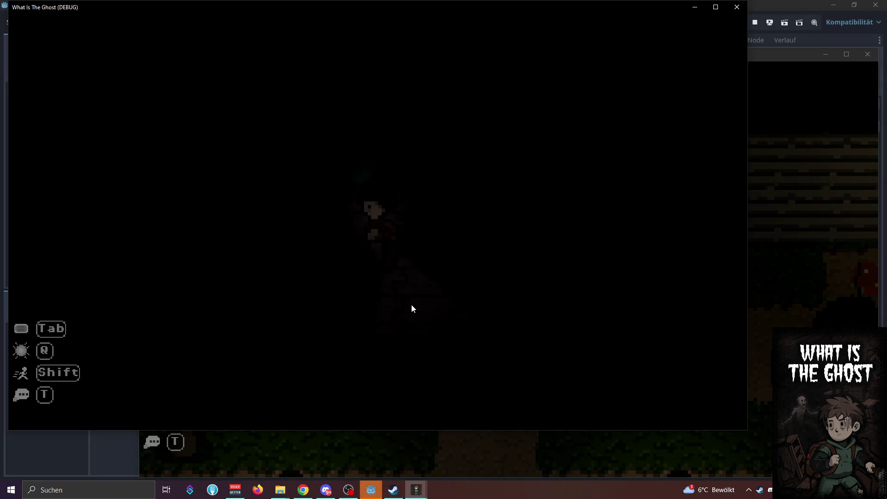
left_click(647, 469)
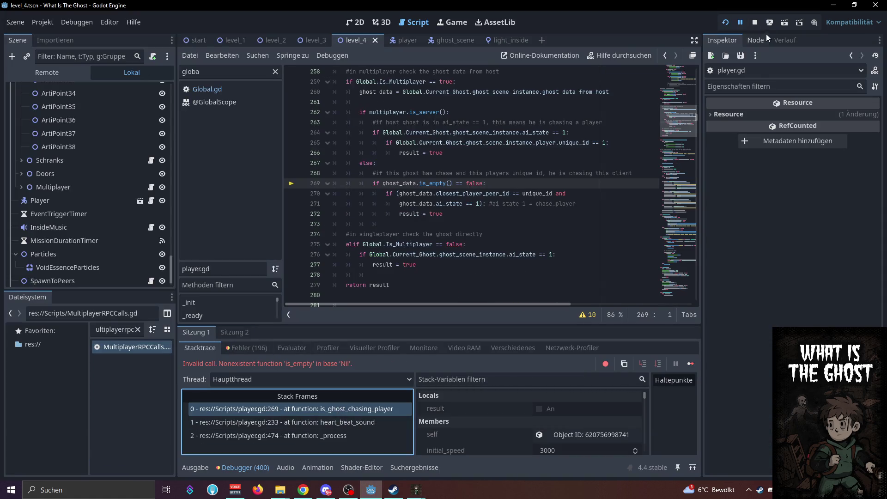
left_click(314, 409)
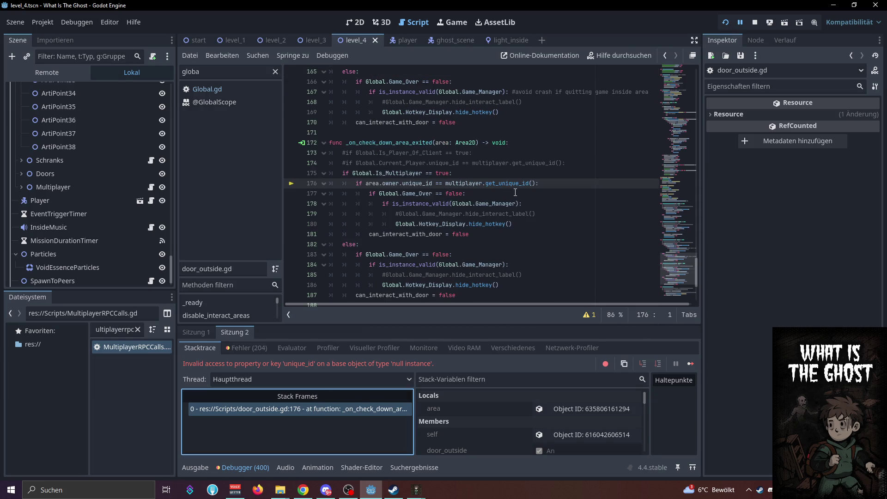
left_click(198, 331)
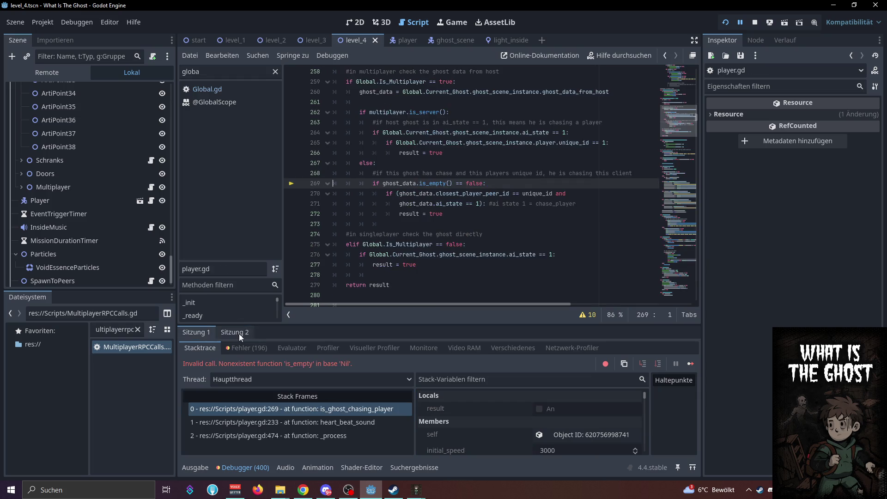
left_click(329, 432)
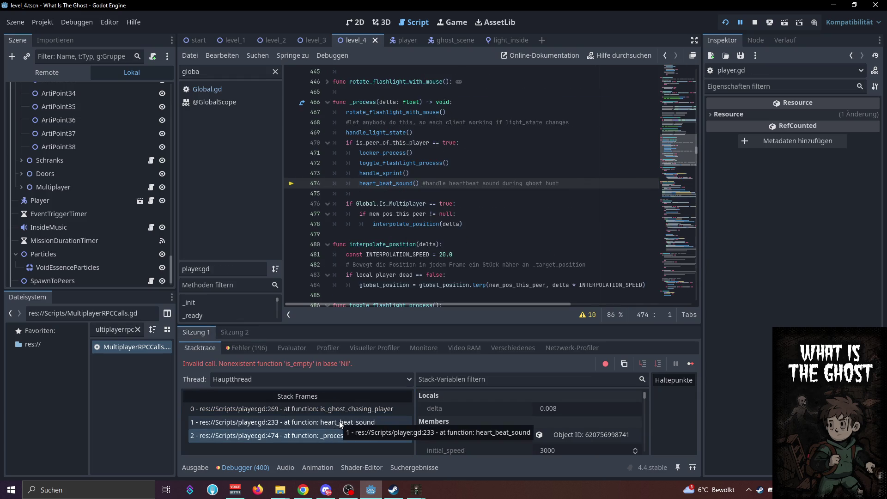
left_click(341, 423)
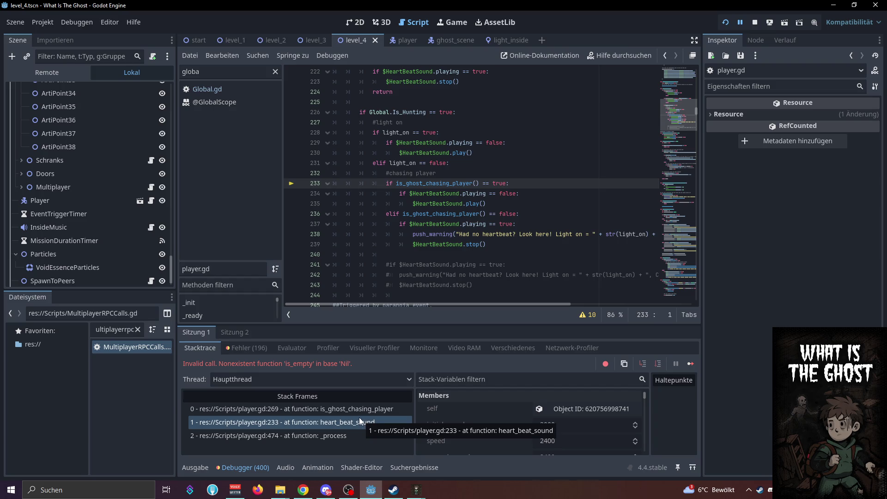
left_click(357, 414)
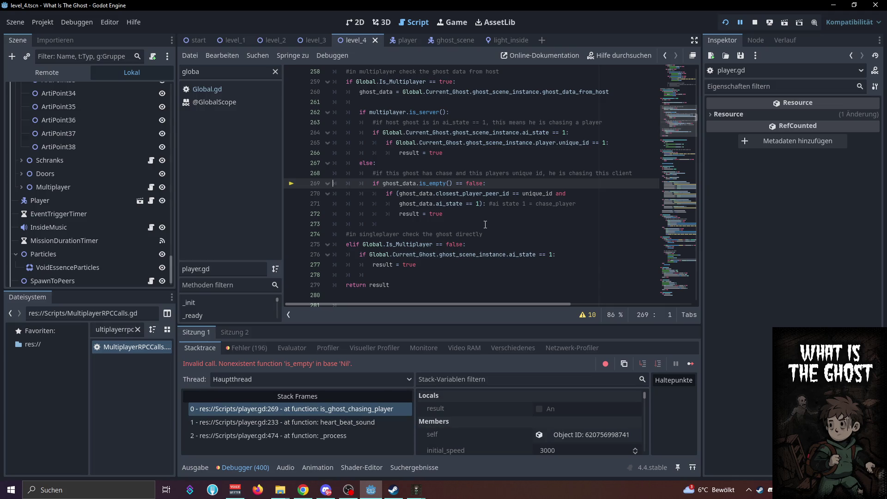
Add an 'if ghost_data == null: return false' guard at the top of is_ghost_chasing_player
double_click(414, 184)
scroll(429, 225, "up", 2)
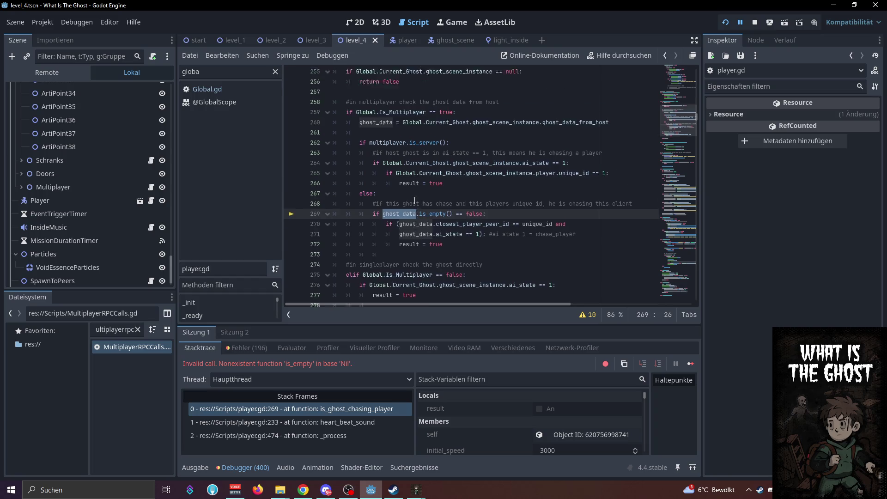
scroll(442, 224, "up", 3)
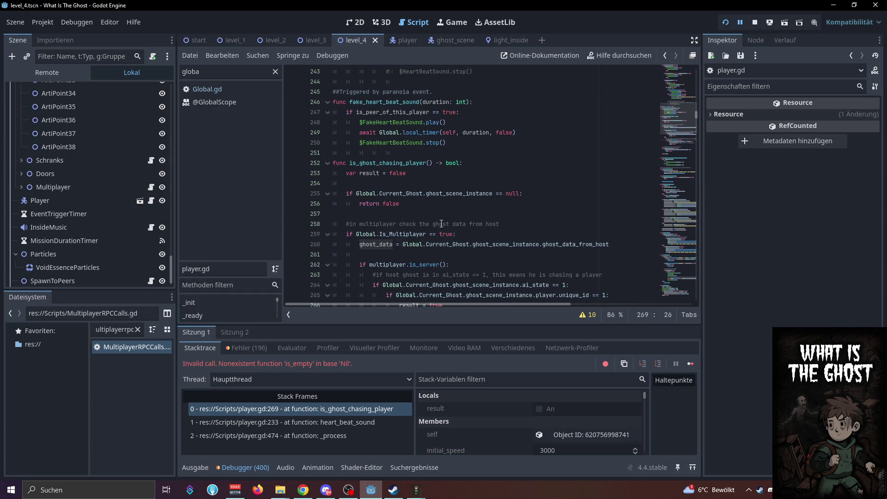
scroll(441, 223, "down", 2)
scroll(441, 224, "down", 1)
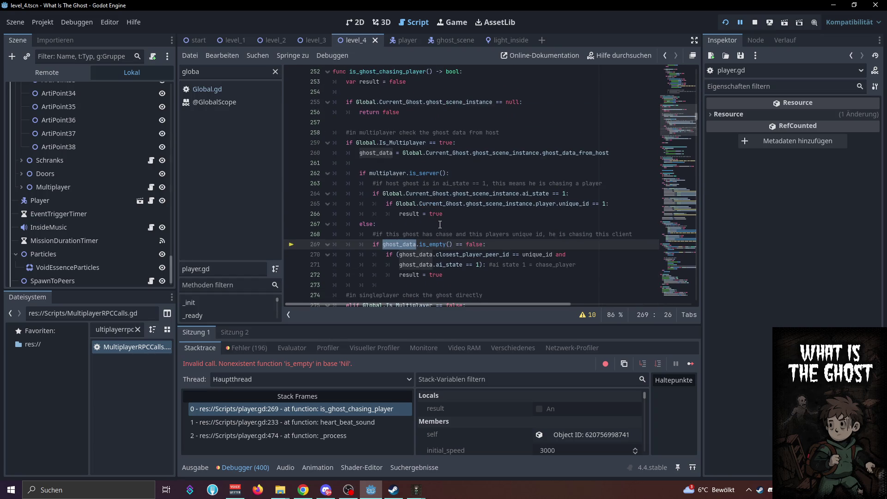
left_click(480, 77)
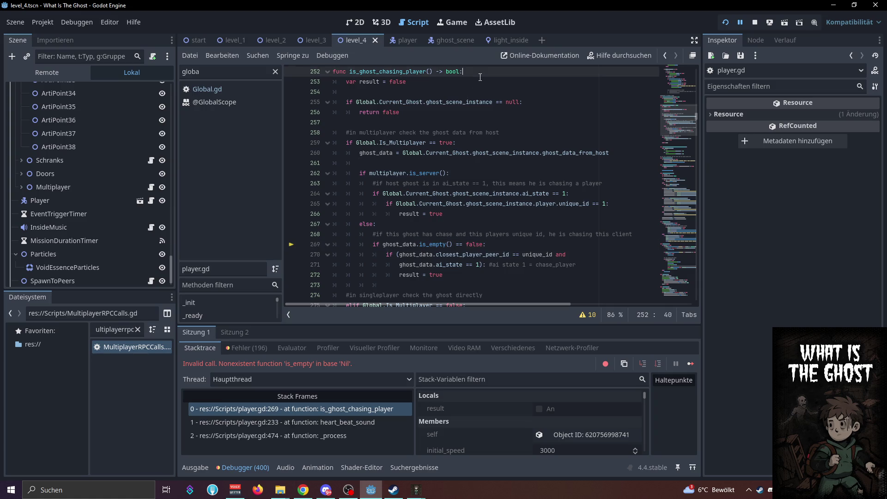
key("Return")
key("Return")
key("Up")
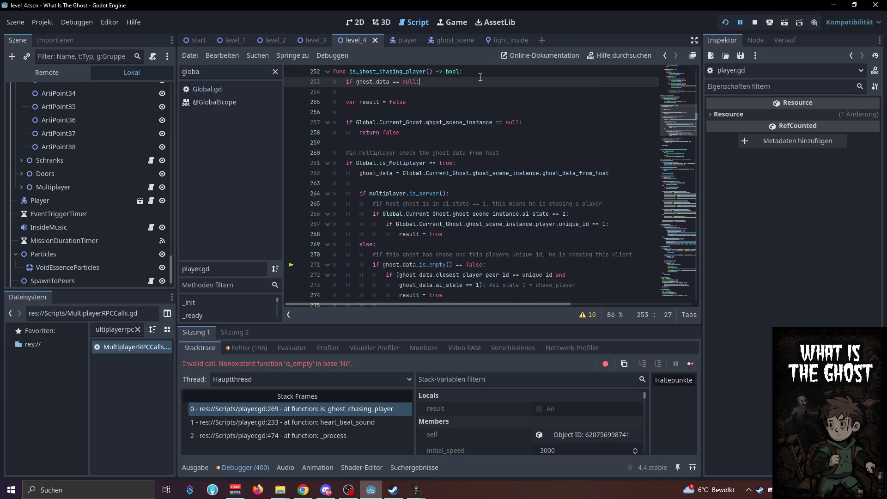
key("Return")
type("return")
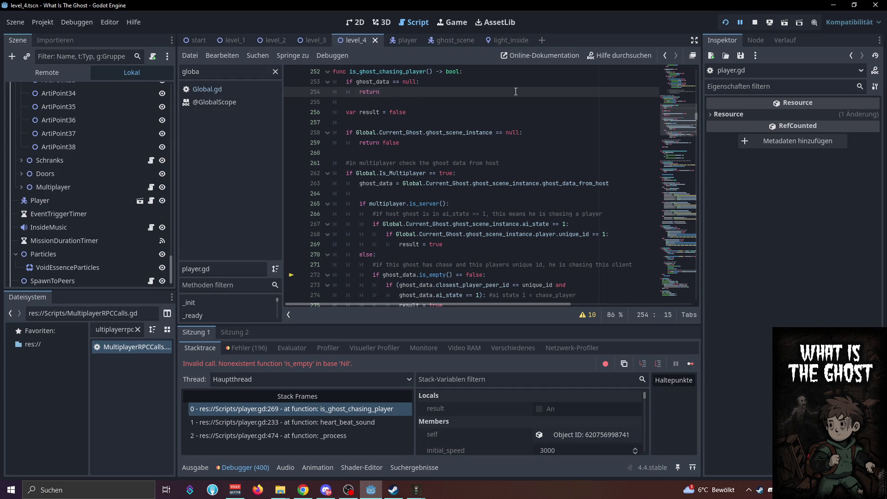
Save player.gd, resume the paused run, then stop it with F5
key("ctrl+s")
type("false")
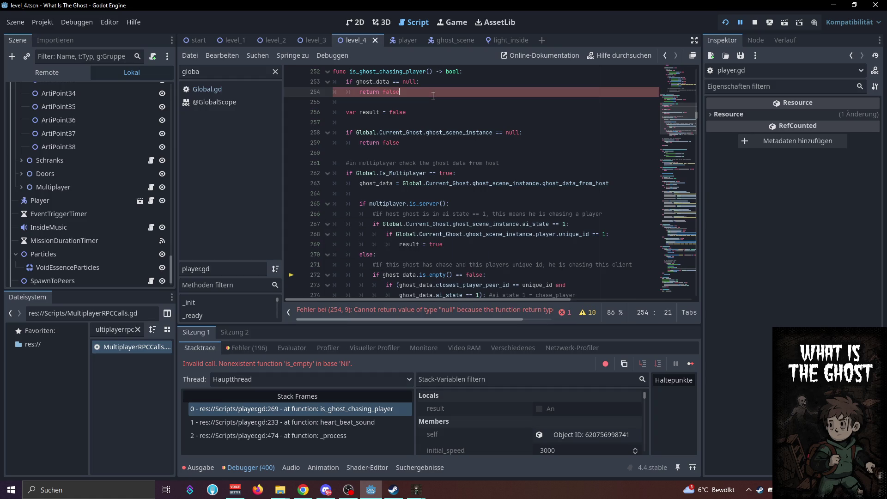
key("ctrl+s")
left_click(742, 24)
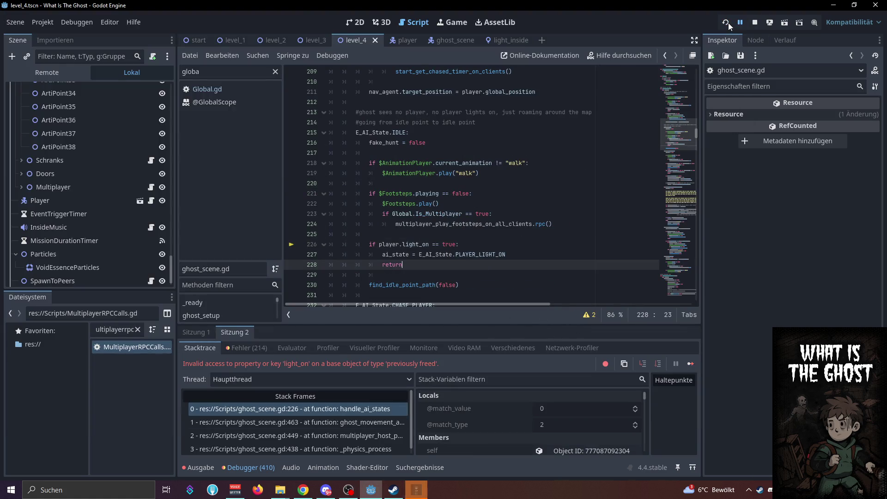
key("F5")
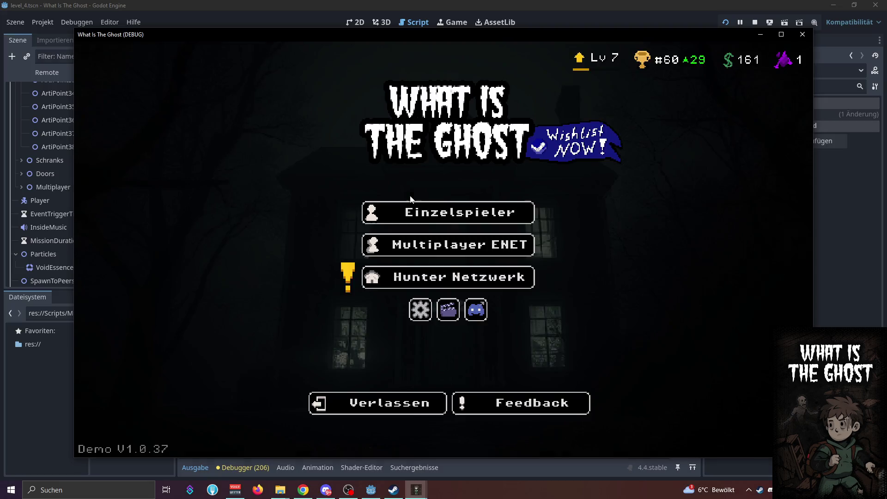
Host a multiplayer lobby in one game instance and join it at 127.0.0.1 from the other
left_click(384, 219)
left_click(265, 177)
left_click(445, 243)
type("12")
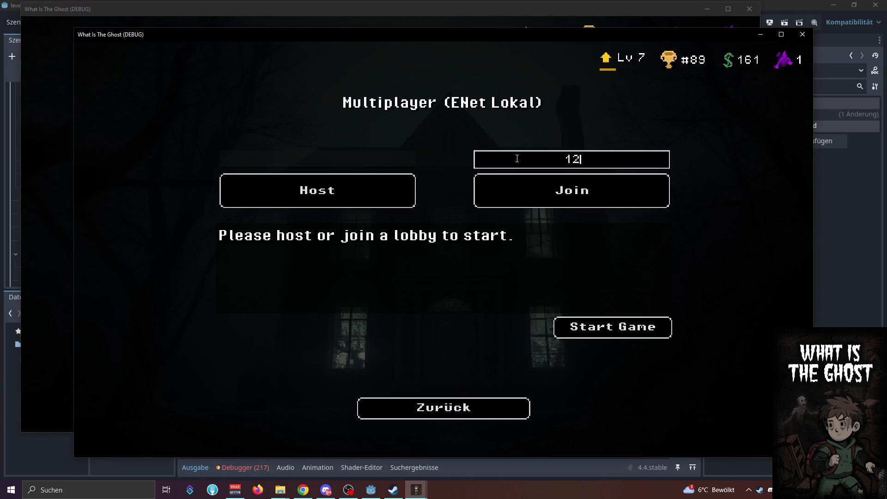
type("7.0.0.1")
left_click(520, 189)
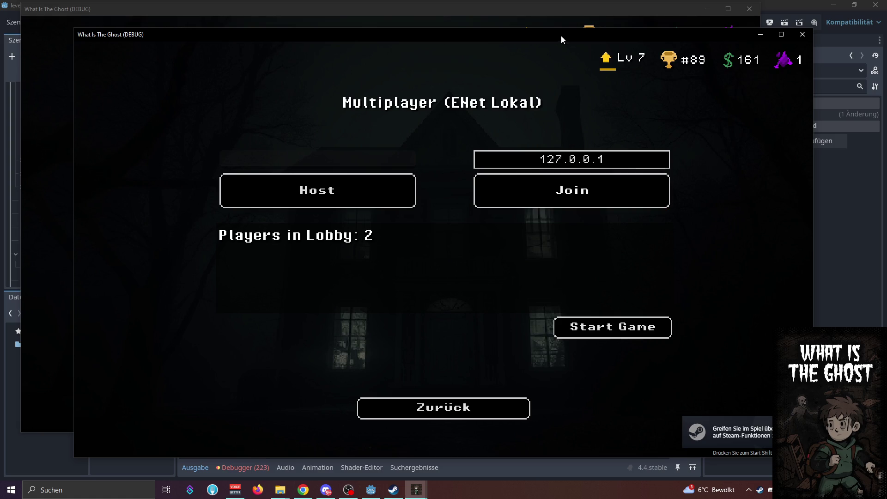
left_click(117, 137)
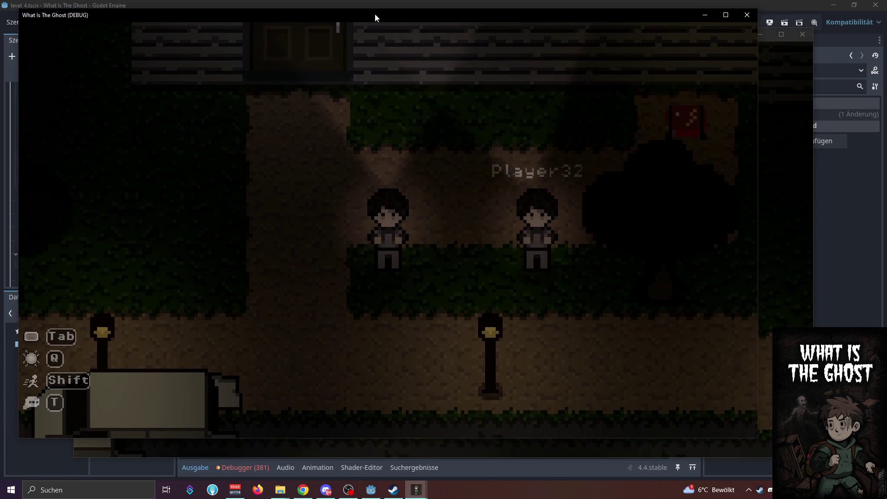
Arrange the two game windows and walk the host character through the door into the house
left_click(764, 136)
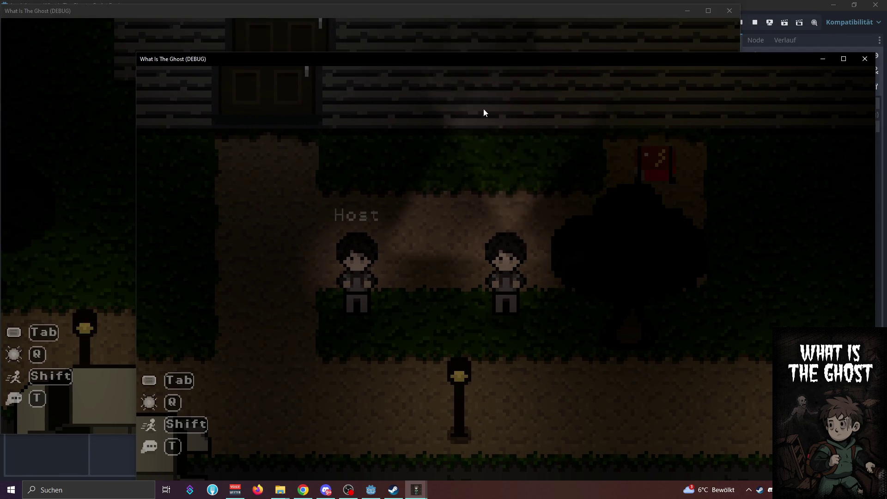
left_click(80, 171)
key("w")
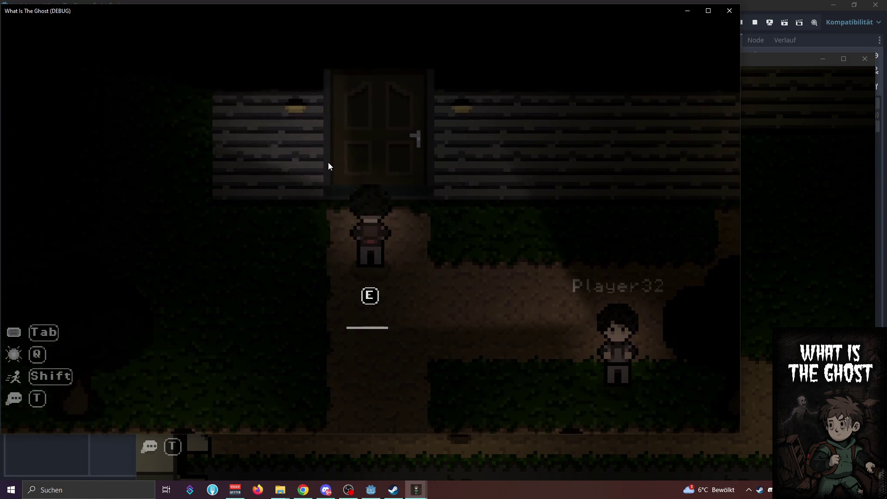
left_click(767, 50)
left_click_drag(766, 48, 764, 37)
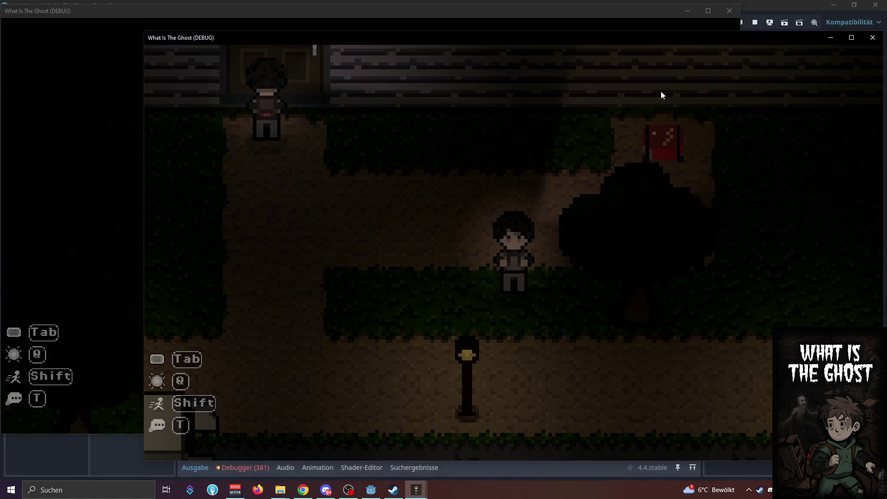
left_click(66, 231)
key("e")
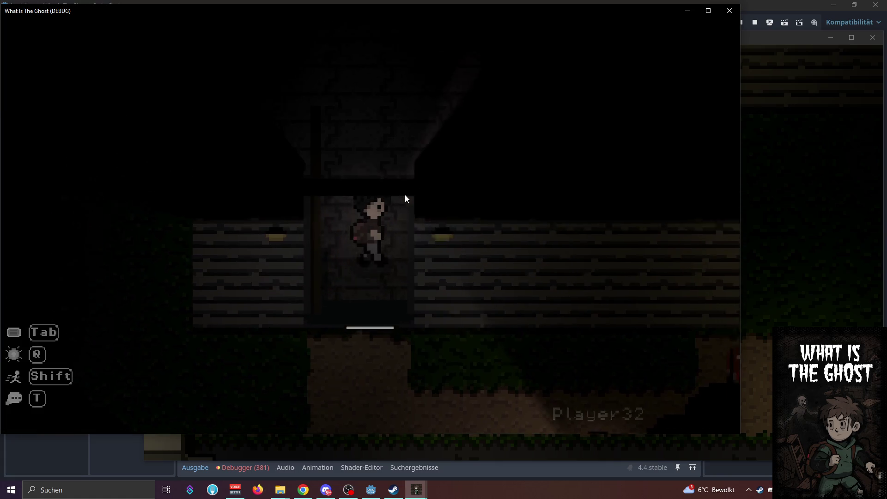
Check the Ghost Hunter 9000 panel, walk to the cyan ghost and extract it
key("Tab")
key("Tab")
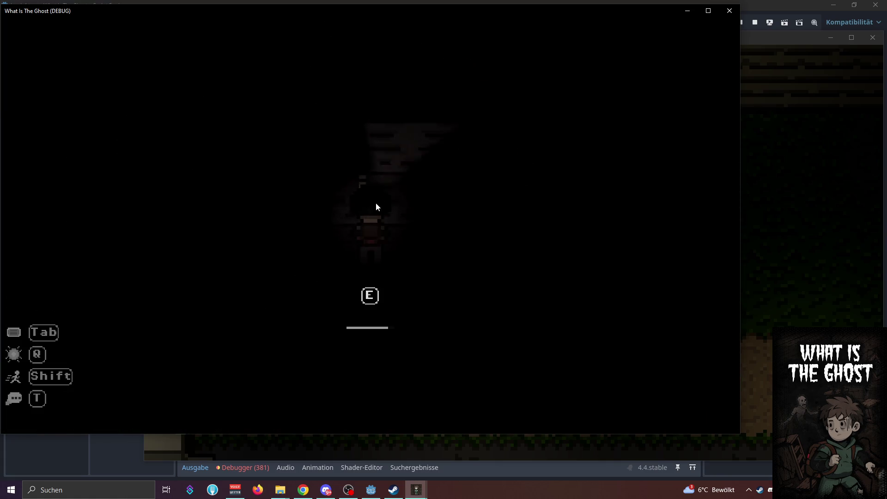
key("Tab")
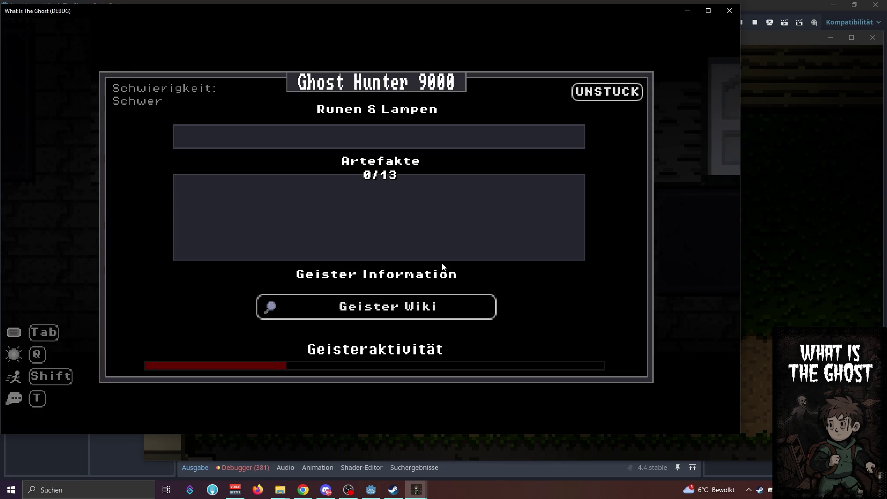
key("Tab")
key("s")
key("d")
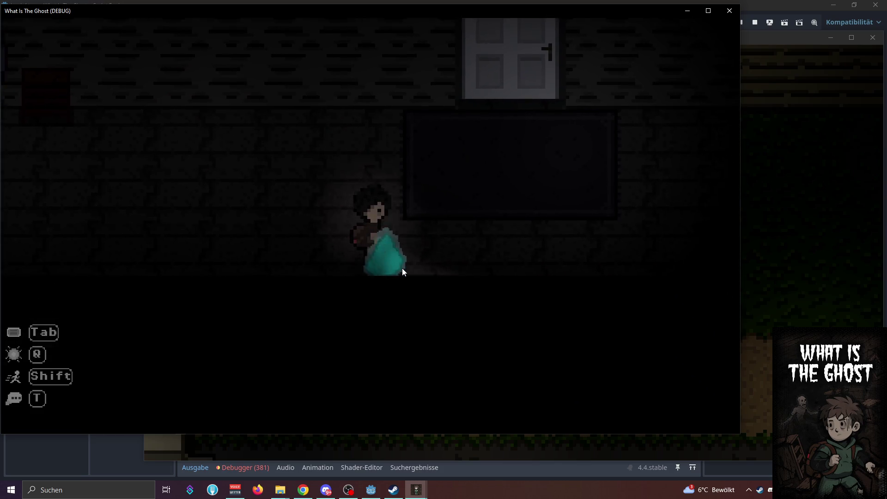
key("space")
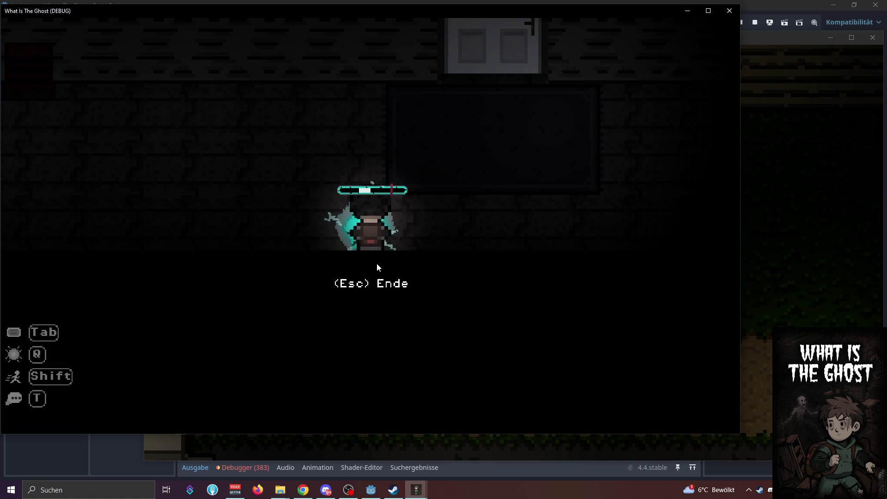
key("Tab")
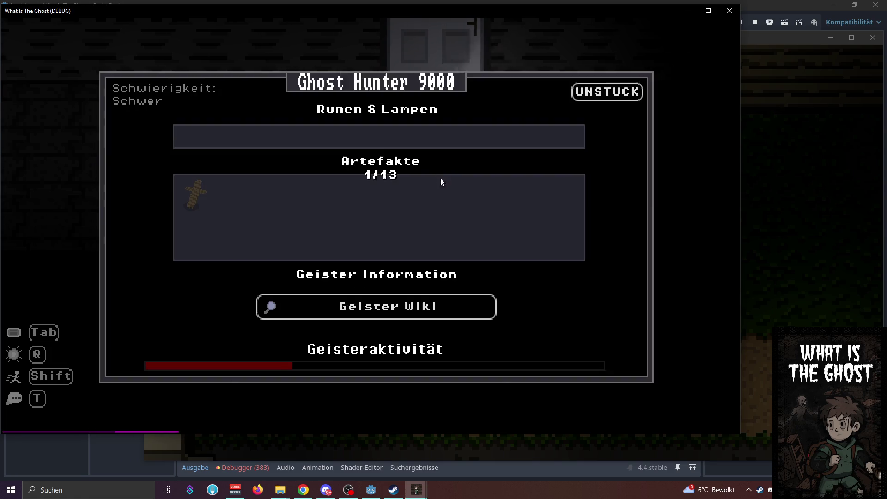
Toggle the journal while walking the character left and right
key("Tab")
key("d")
key("a")
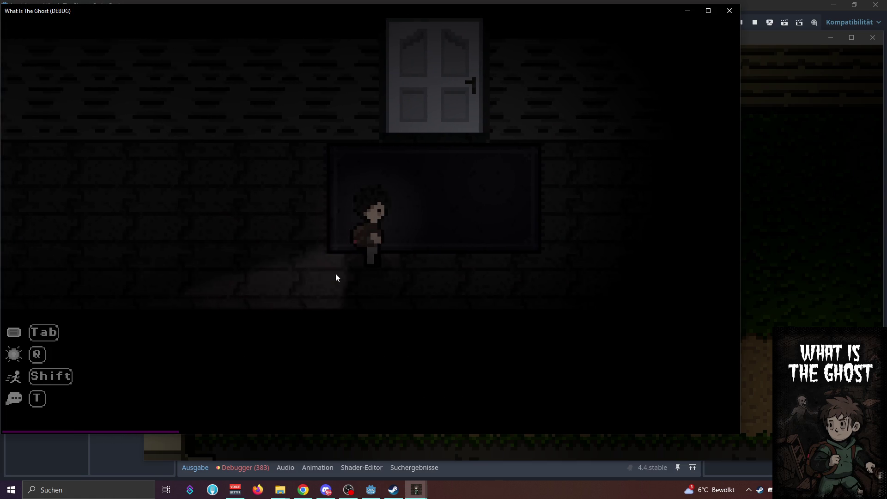
key("Tab")
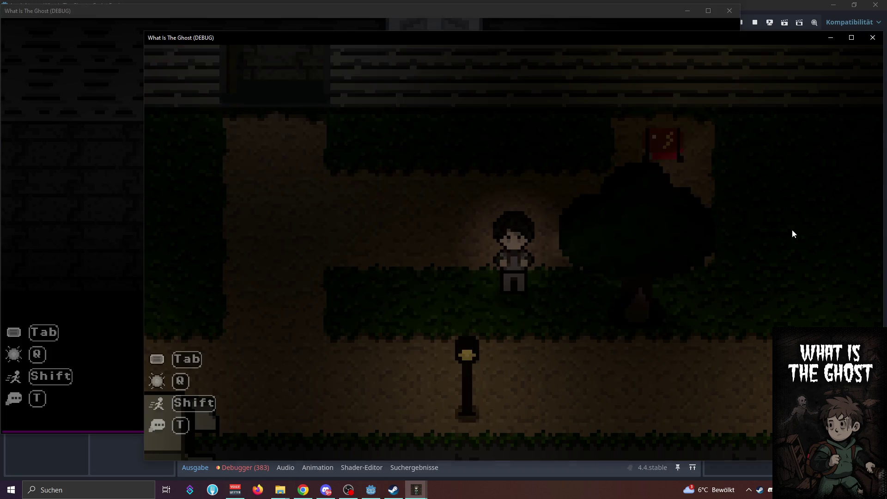
key("Tab")
key("Tab")
left_click(138, 171)
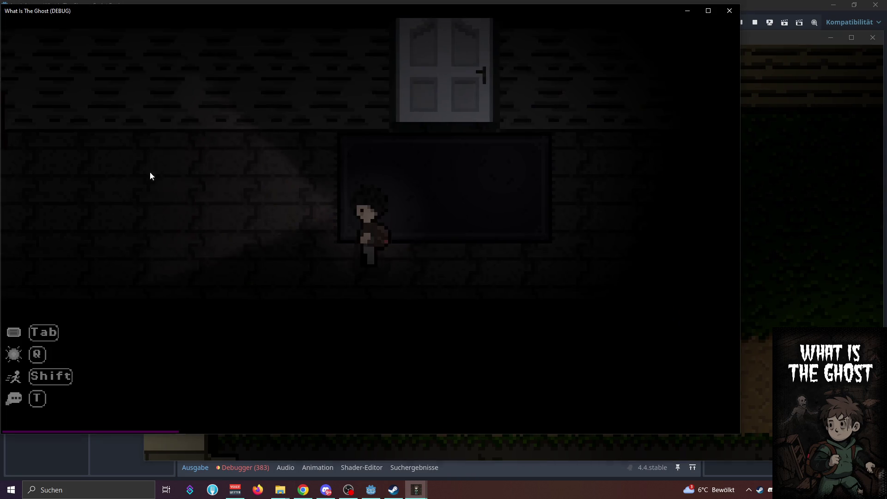
Walk the second character into the building and dissolve the cyan ghost with E
left_click(854, 266)
key("w")
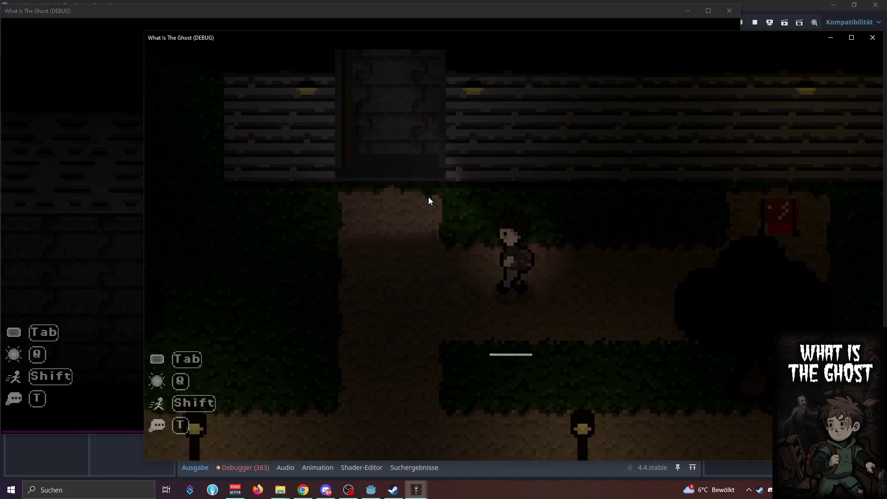
key("e")
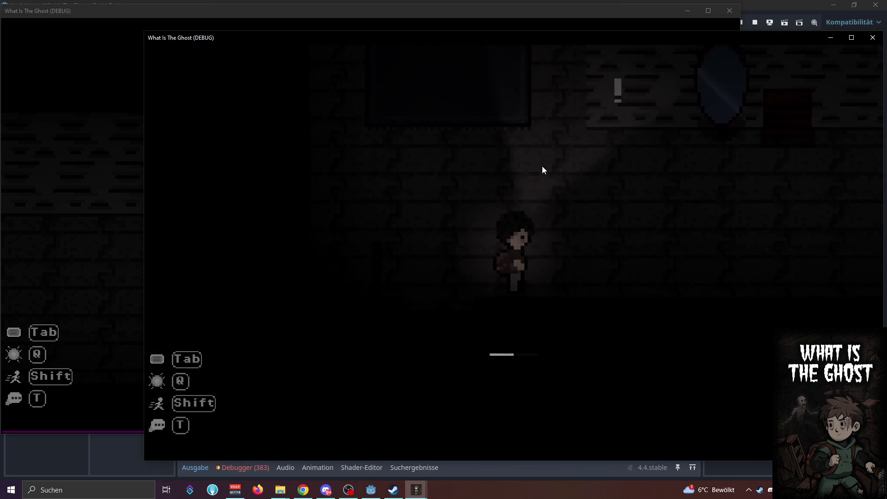
key("w")
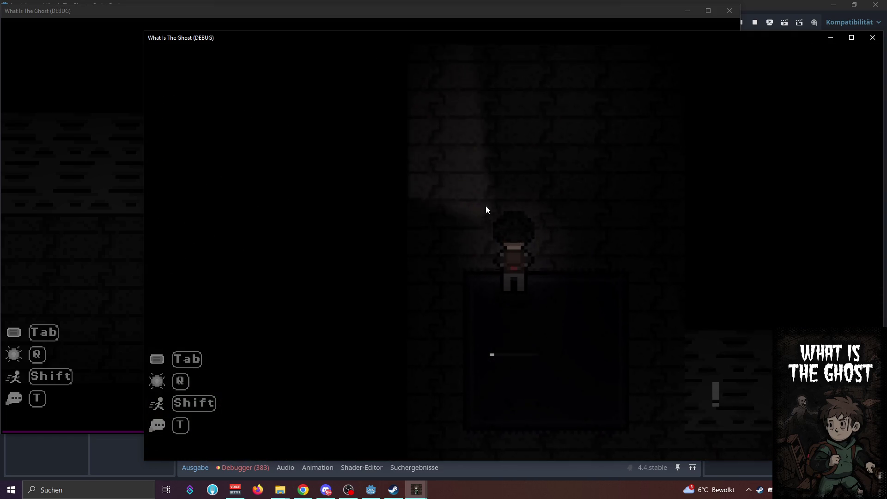
key("e")
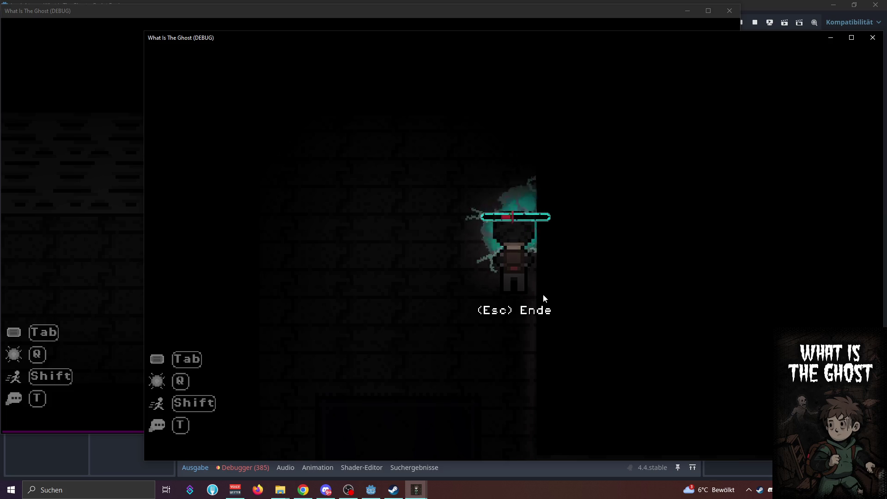
key("e")
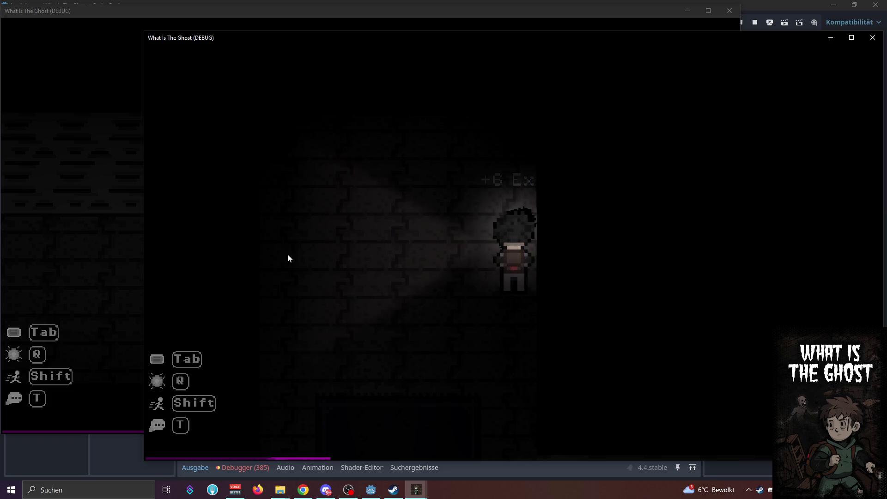
key("Tab")
Switch to the first game window and walk its character through the door and dark room
key("Tab")
left_click(100, 208)
key("Tab")
key("Tab")
left_click(795, 310)
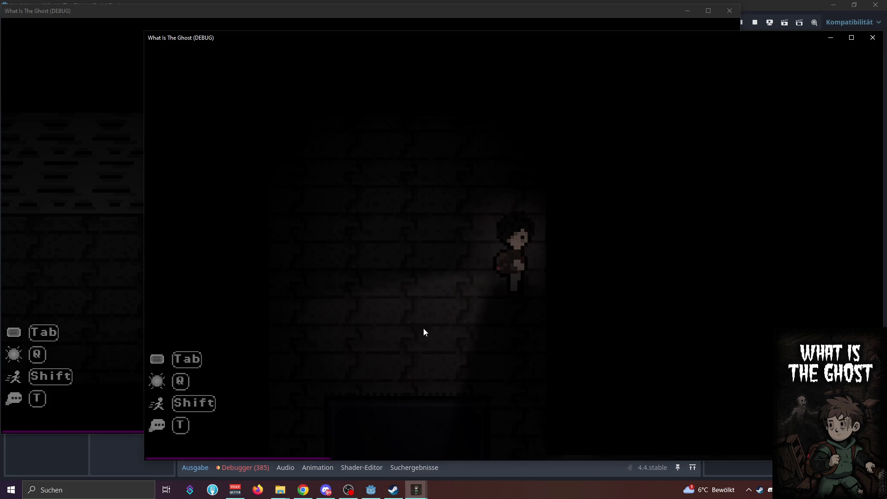
left_click(104, 209)
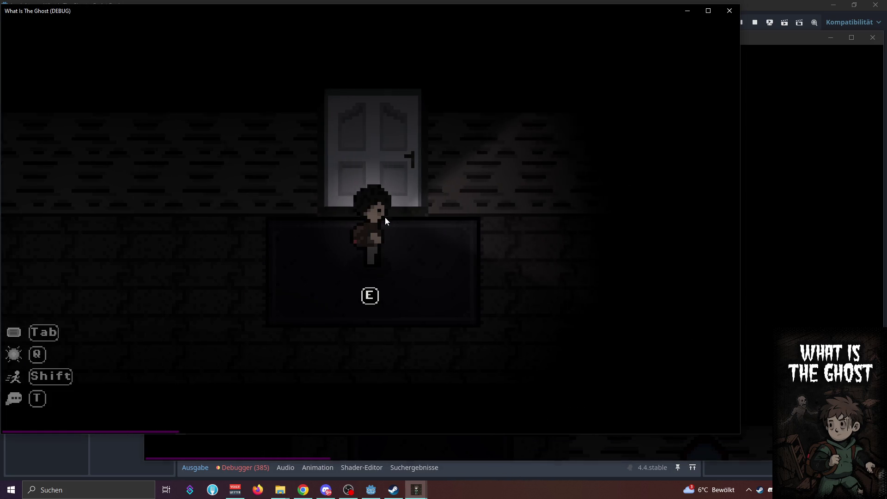
key("e")
key("d")
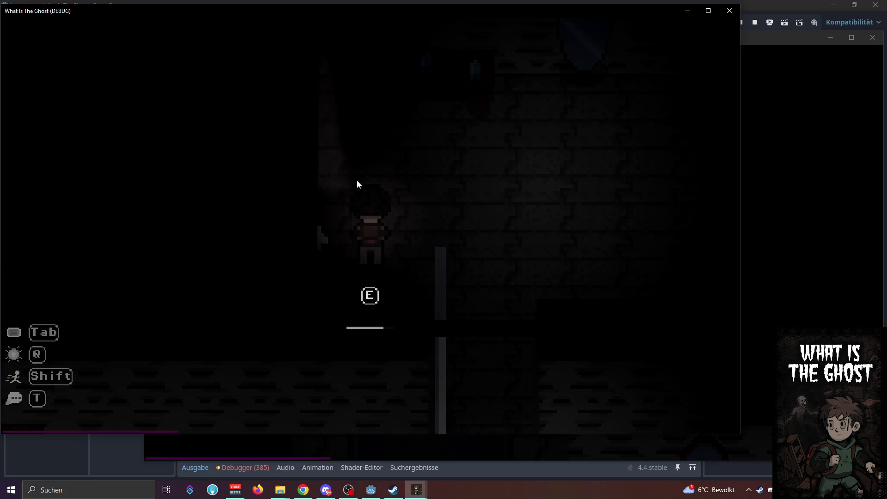
key("s")
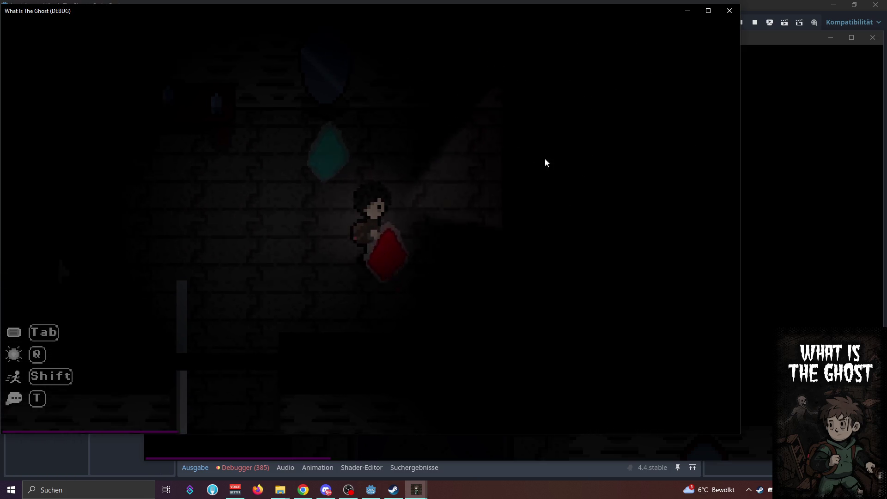
key("s")
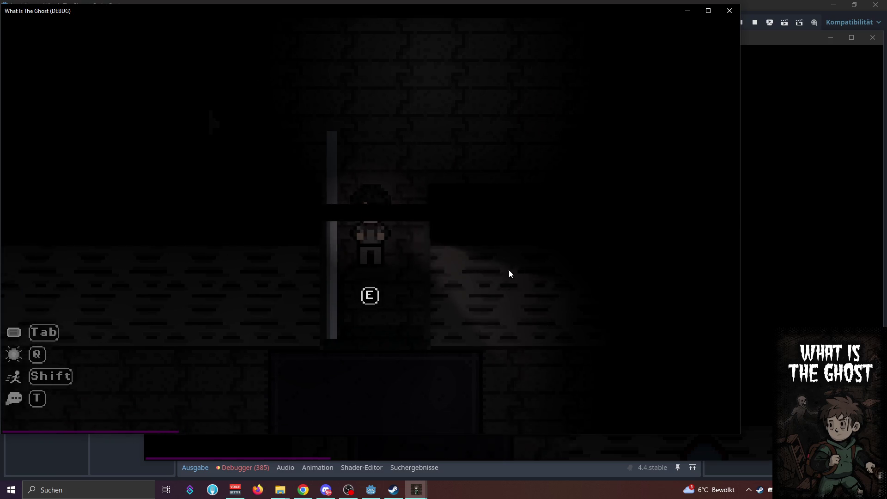
Walk the first character down the mirror hallway and into the room with the other player
key("a")
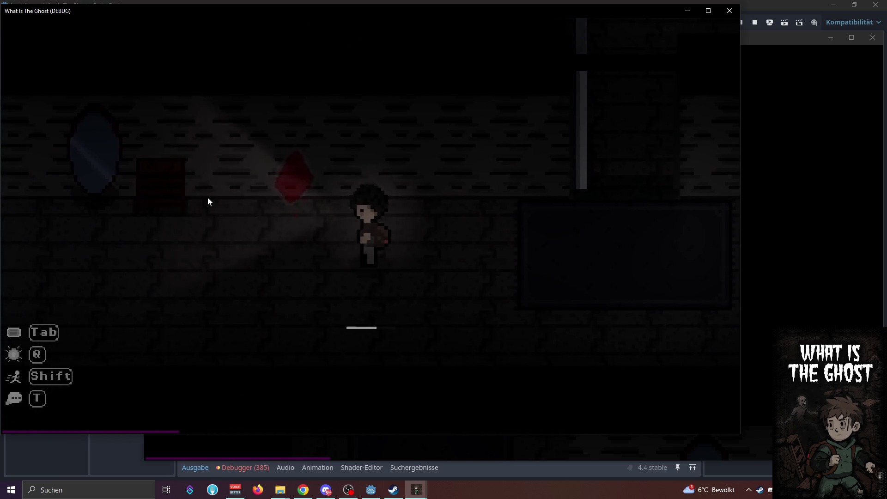
key("a")
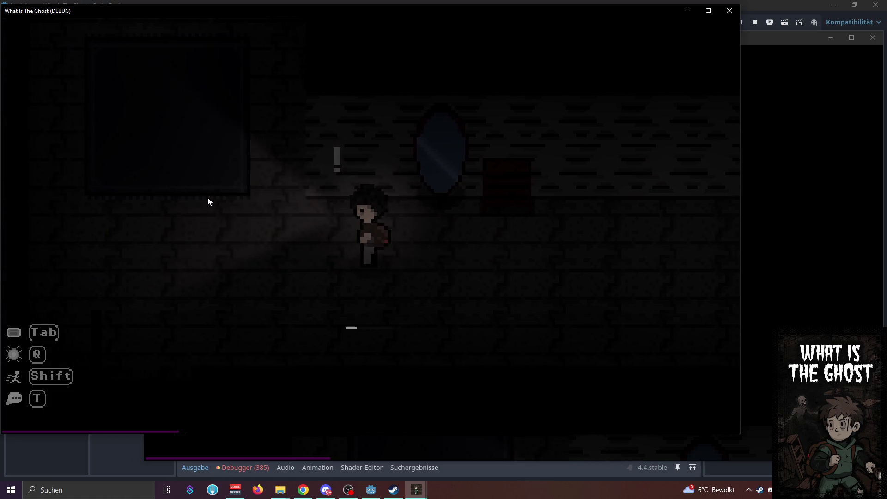
key("w")
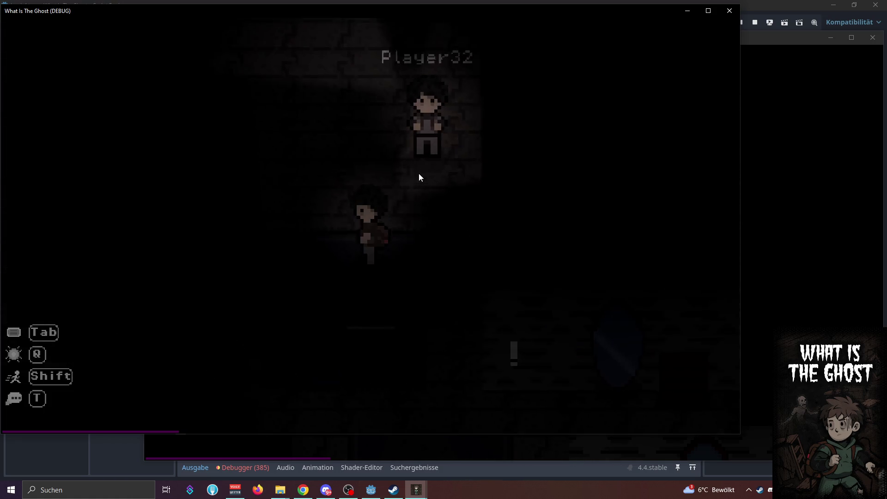
key("d")
key("s")
left_click(823, 317)
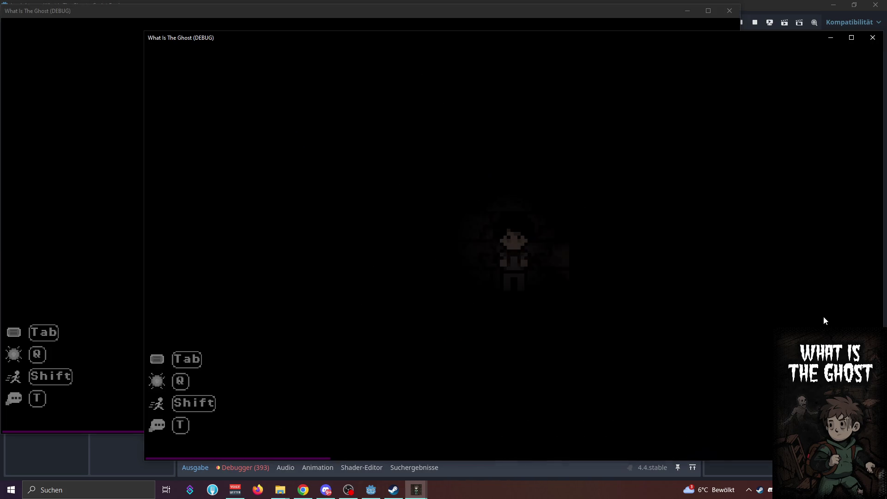
Move both characters through the doors and dim rooms of the house
left_click(123, 251)
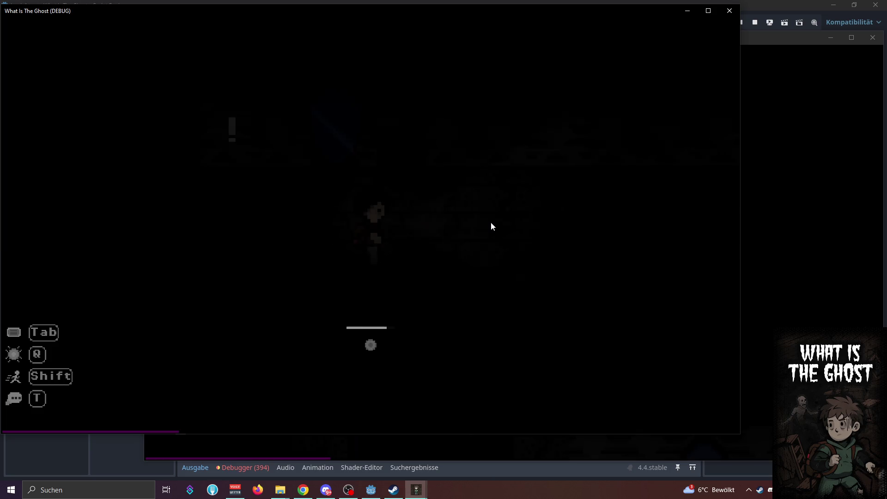
key("e")
key("d")
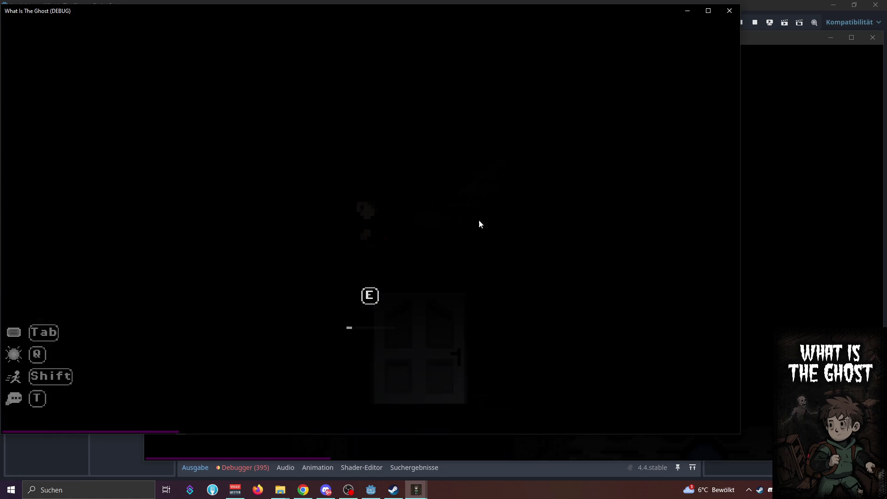
left_click(744, 236)
key("shift+d")
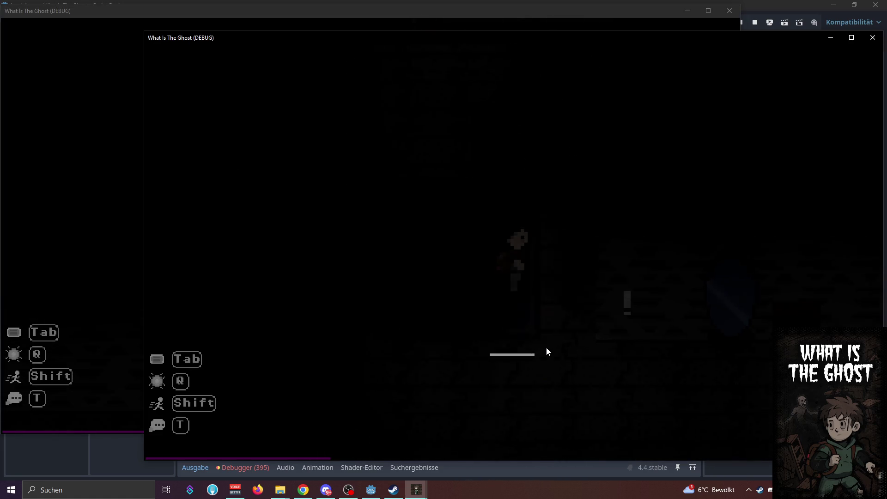
key("e")
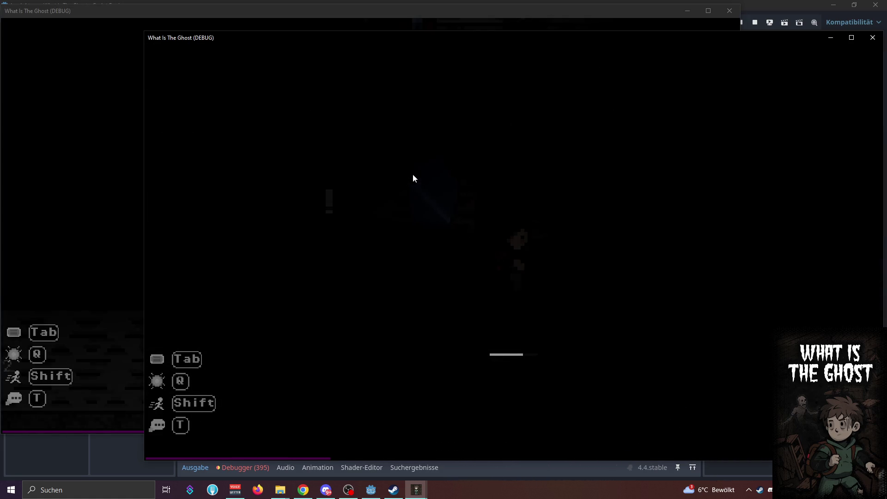
key("d")
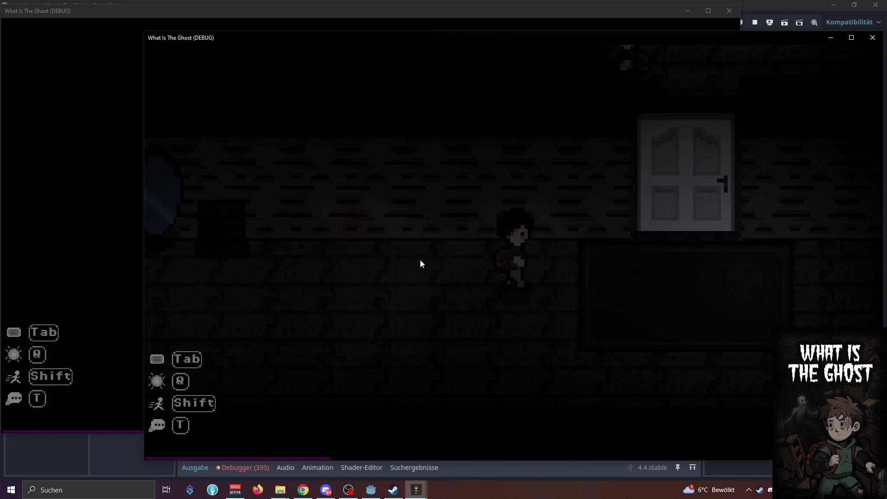
key("e")
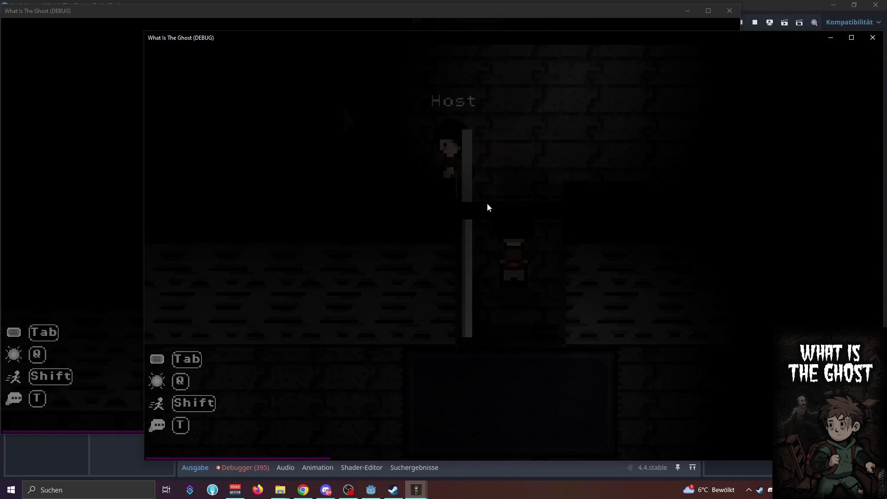
key("w")
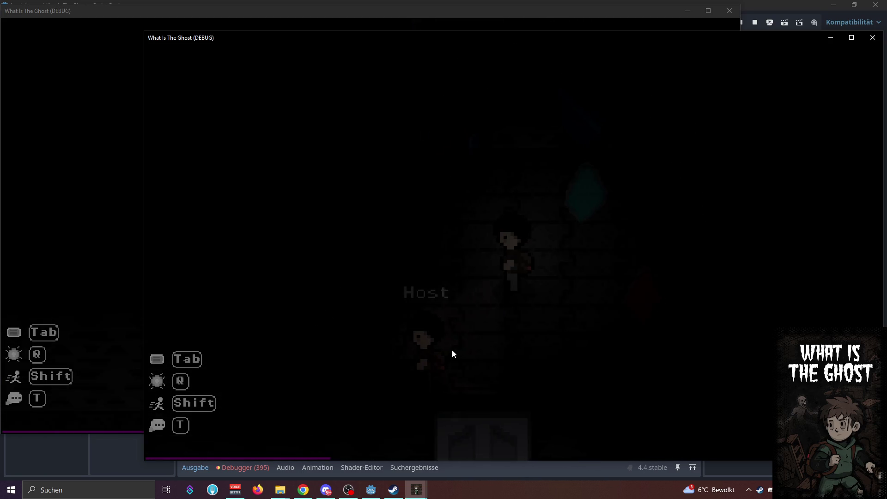
key("d")
key("s")
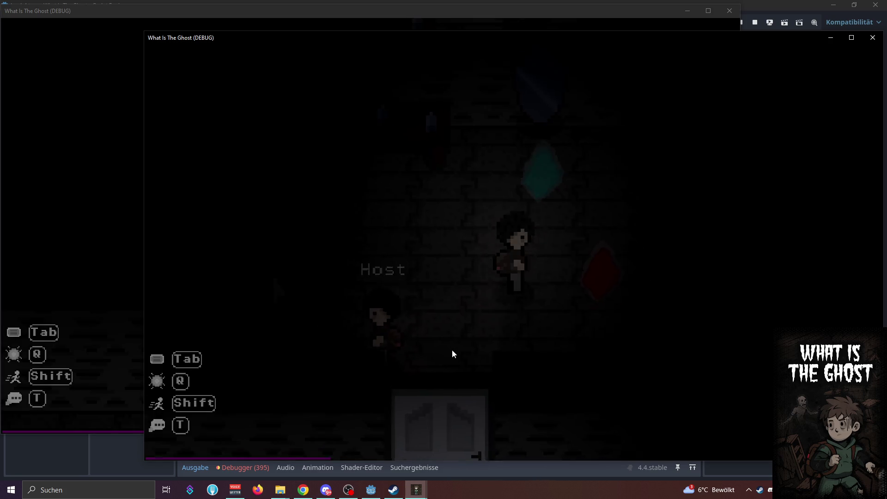
key("a")
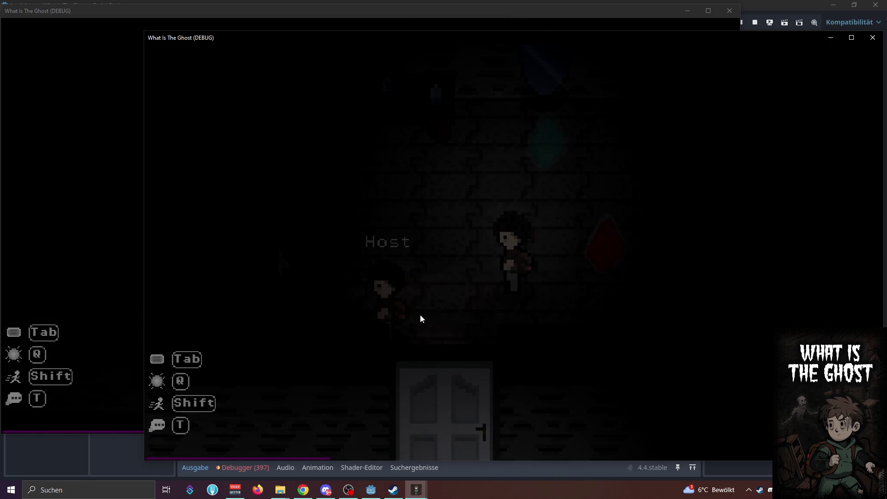
Walk the host character back to the door and interact to trigger the ghost despawn
left_click(109, 288)
left_click(759, 272)
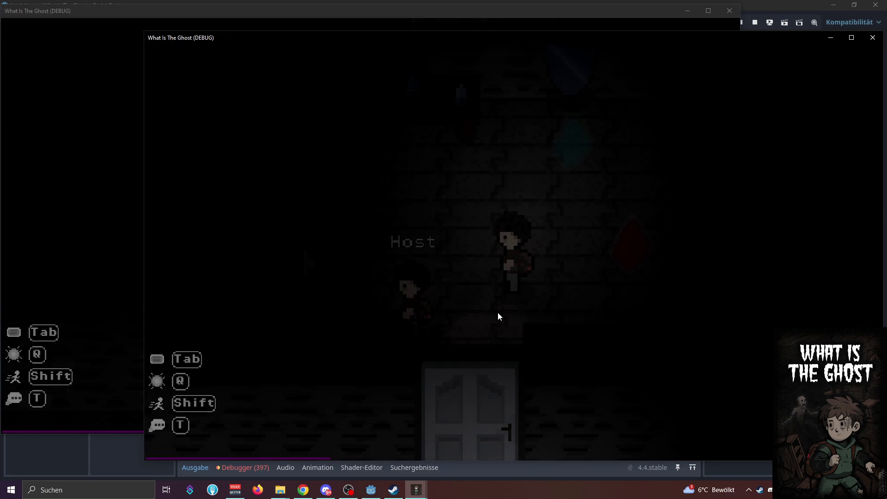
key("s")
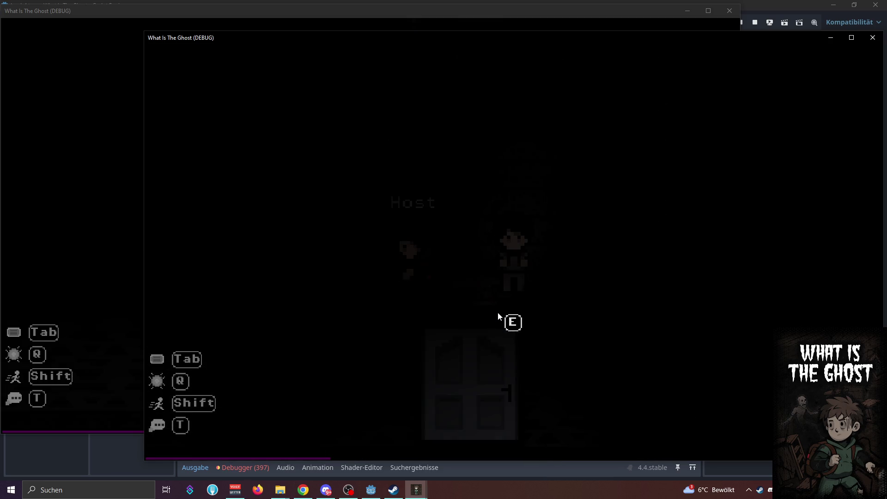
key("Tab")
key("w")
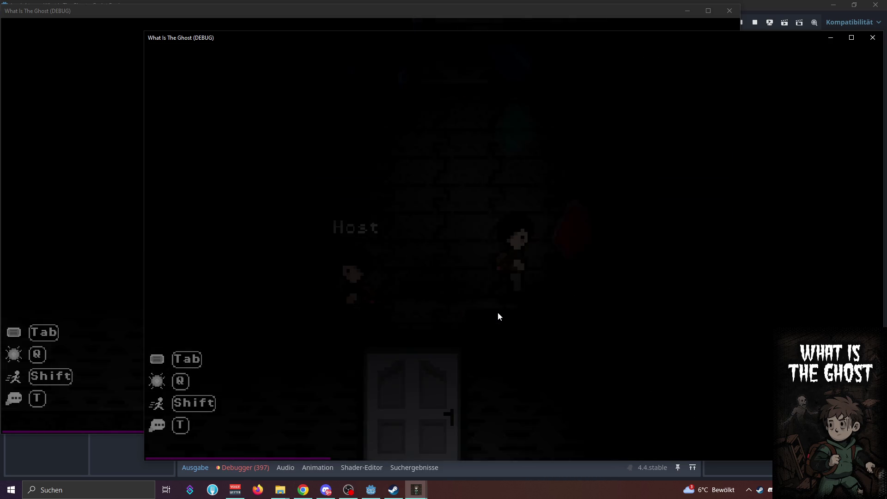
key("s")
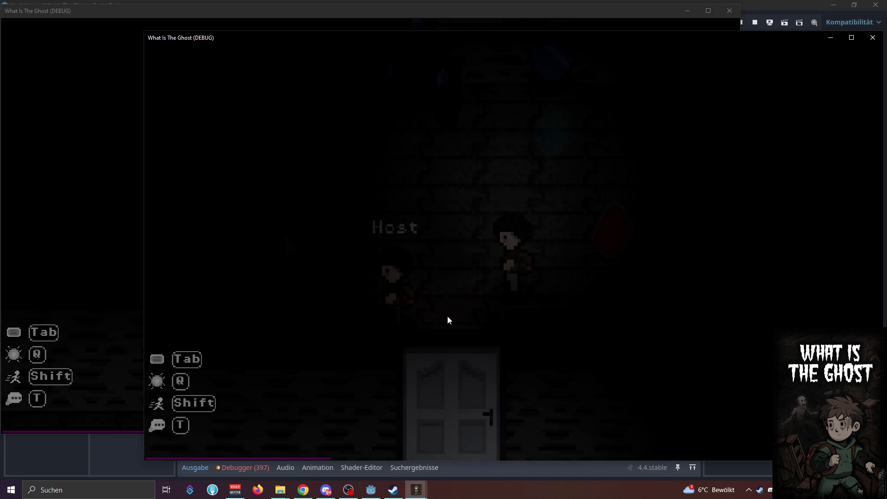
key("a")
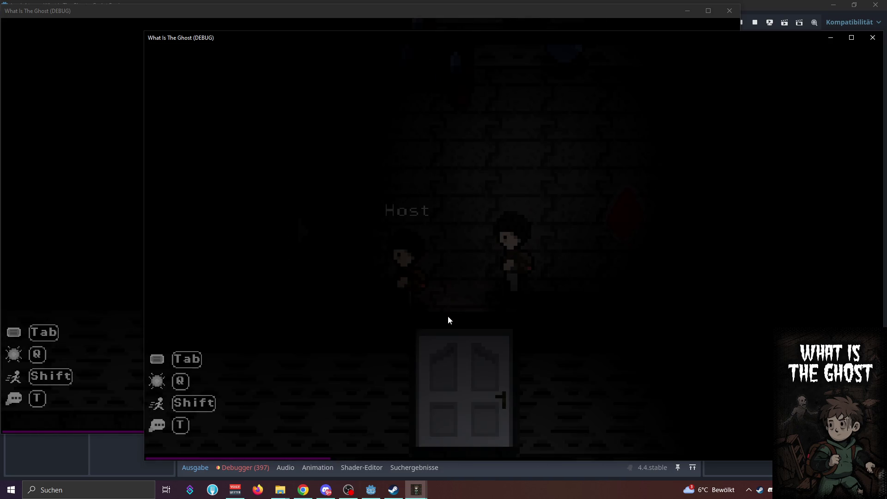
key("s")
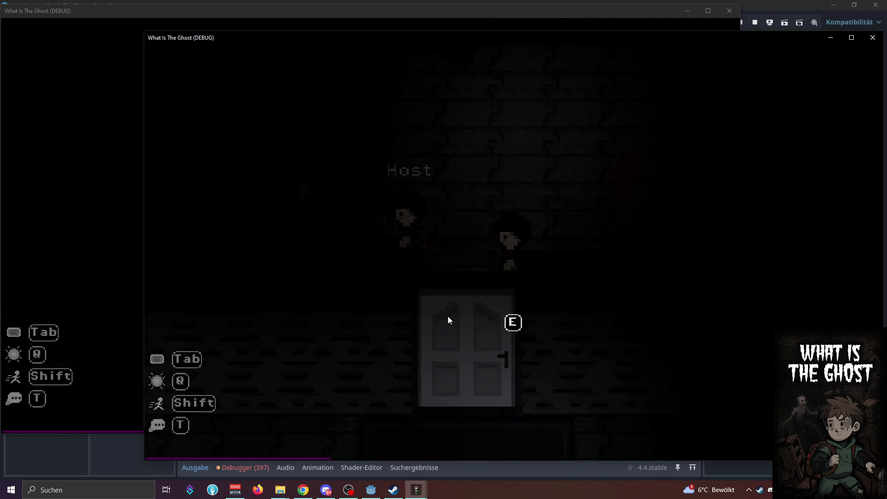
key("w")
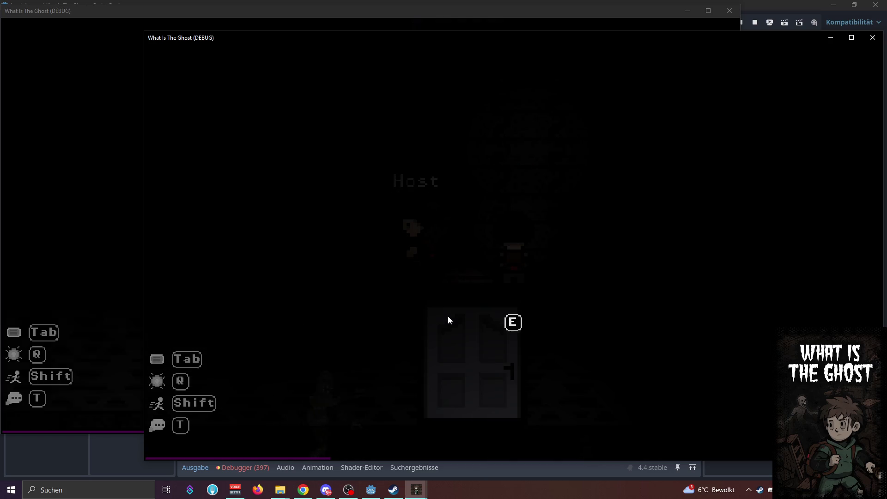
key("e")
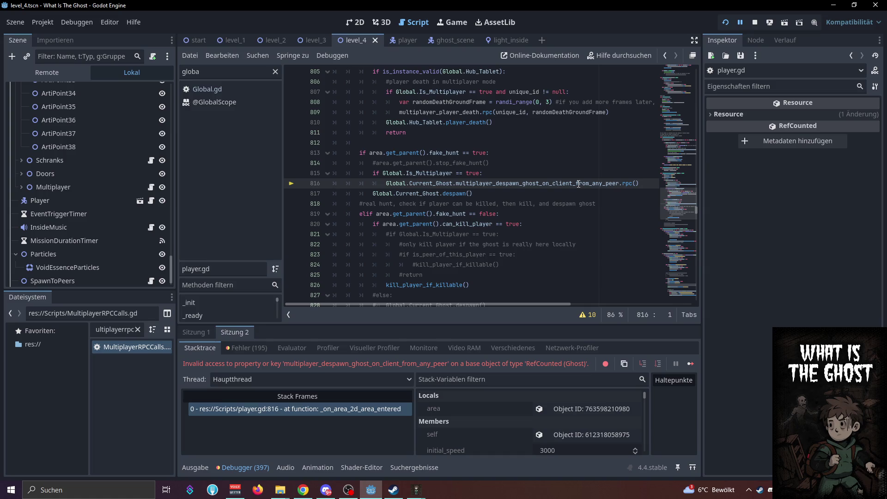
Bring the game's debug windows back to the front to check them
mouse_move(416, 490)
left_click(381, 458)
mouse_move(416, 490)
left_click(451, 463)
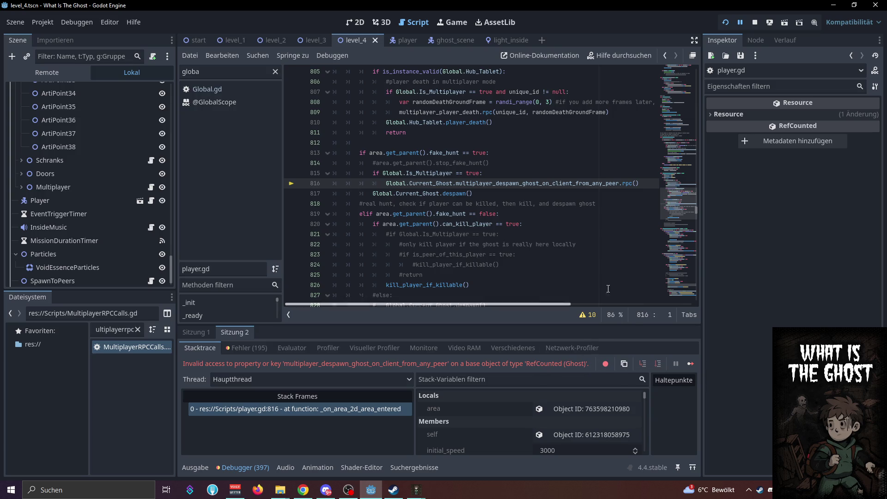
Stop the debug run and search the project for multiplayer_despawn_ghost_on_client_from_any_peer
double_click(499, 184)
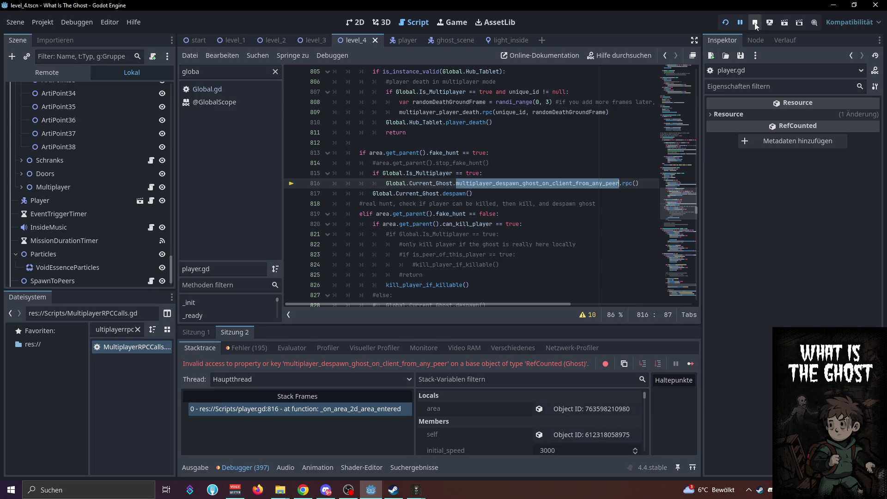
left_click(571, 176)
double_click(566, 184)
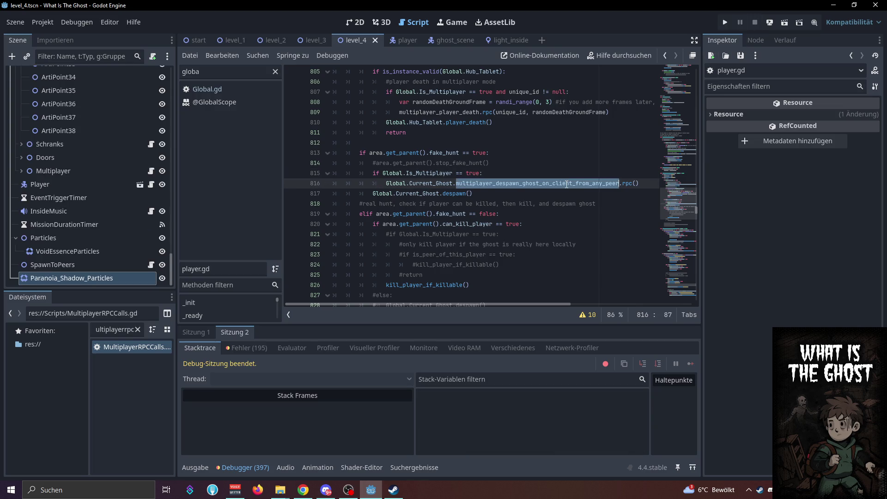
key("ctrl+shift+f")
List the four references and cut the despawn function out of ghost_scene.gd at line 541
left_click(445, 283)
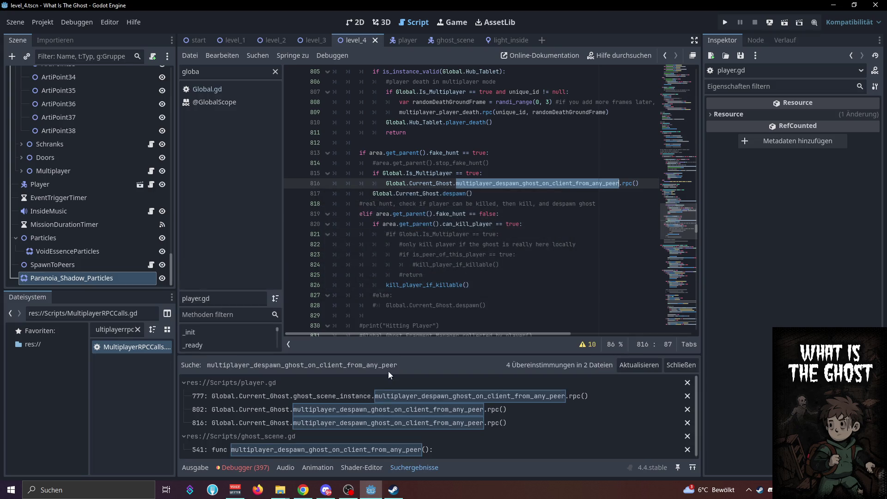
left_click_drag(412, 354, 431, 289)
left_click(357, 385)
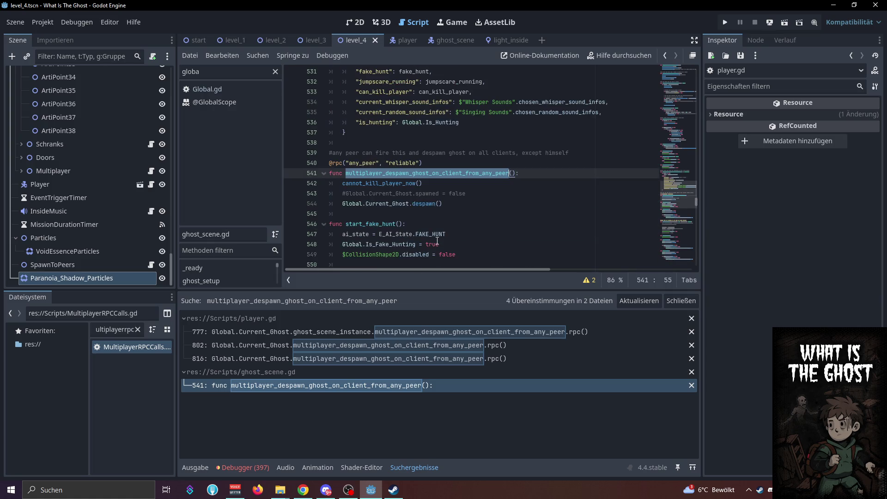
left_click_drag(438, 293, 439, 301)
mouse_move(450, 204)
left_mouse_down()
mouse_move(333, 175)
mouse_move(312, 152)
left_mouse_up()
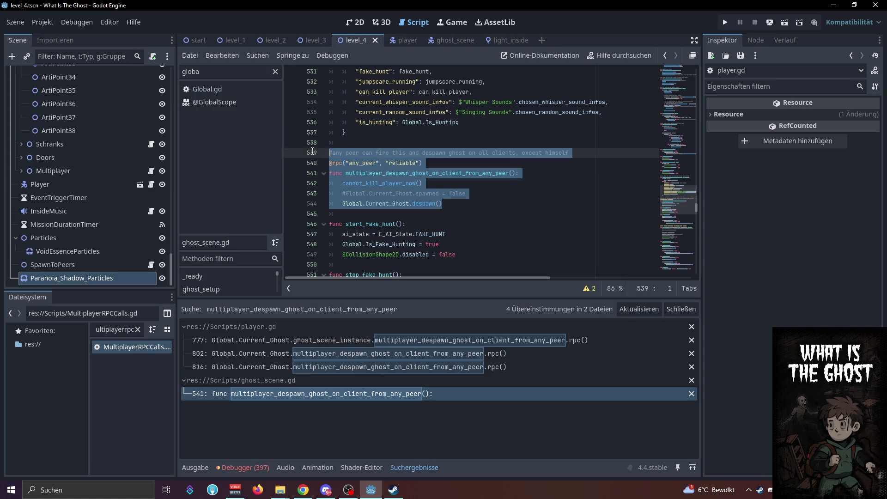
key("Delete")
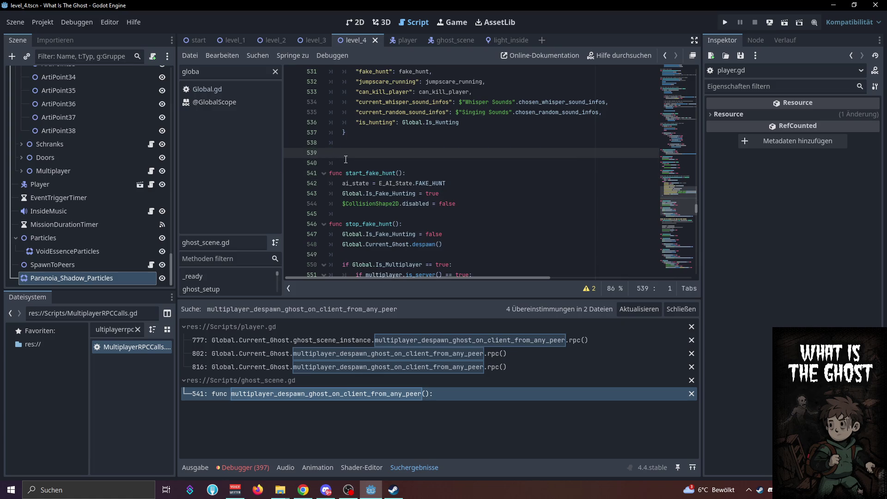
key("BackSpace")
key("BackSpace")
left_click(159, 351)
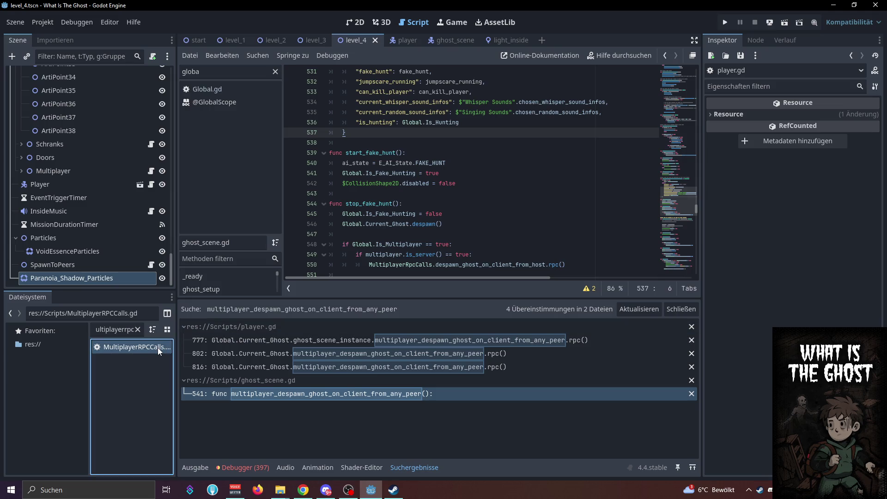
Paste the despawn function into MultiplayerRPCCalls.gd and prefix cannot_kill_player_now with the ghost instance
double_click(158, 351)
left_click(499, 155)
key("Return")
key("Down")
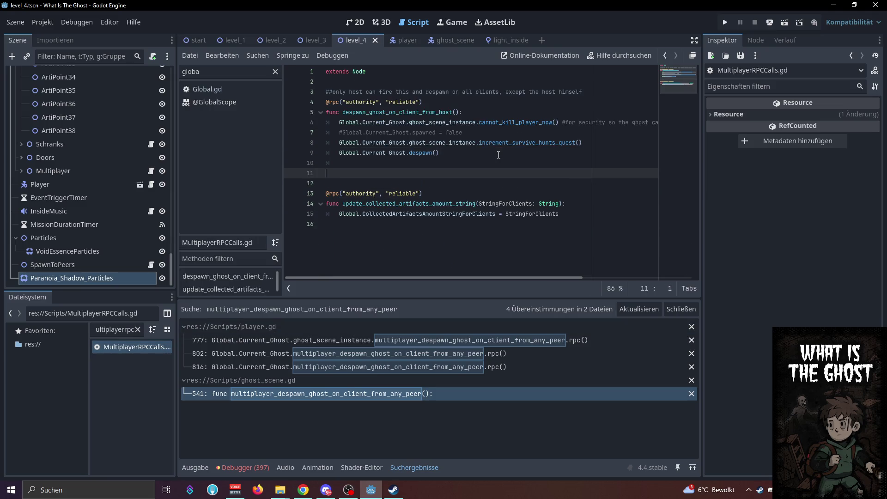
type("#any peer can fire this and despawn ghost on all clients, except himself @rpc(\"any_peer\", \"reliable\") func multiplayer_despawn_ghost_on_client_from_any_peer(): \tcannot_kill_player_now() \t#Global.Current_Ghost.spawned = false \tGlobal.Current_Ghost.despawn()")
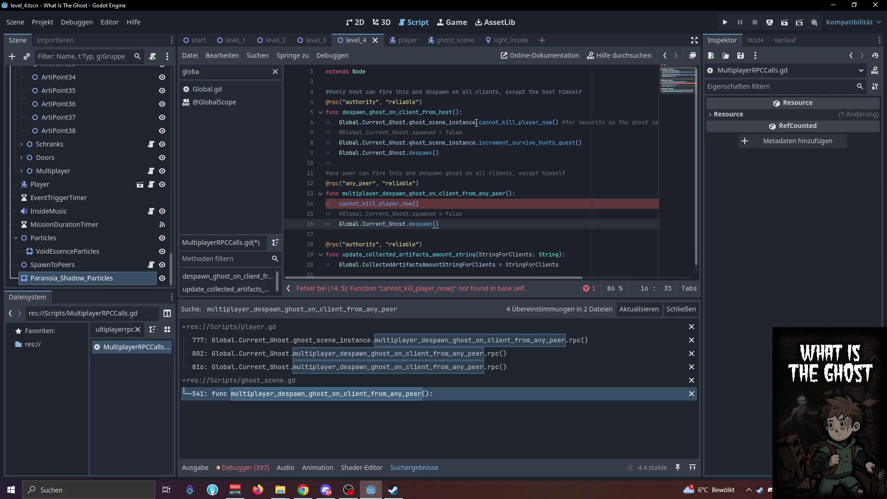
mouse_move(481, 123)
left_mouse_down()
mouse_move(340, 141)
mouse_move(338, 121)
left_mouse_up()
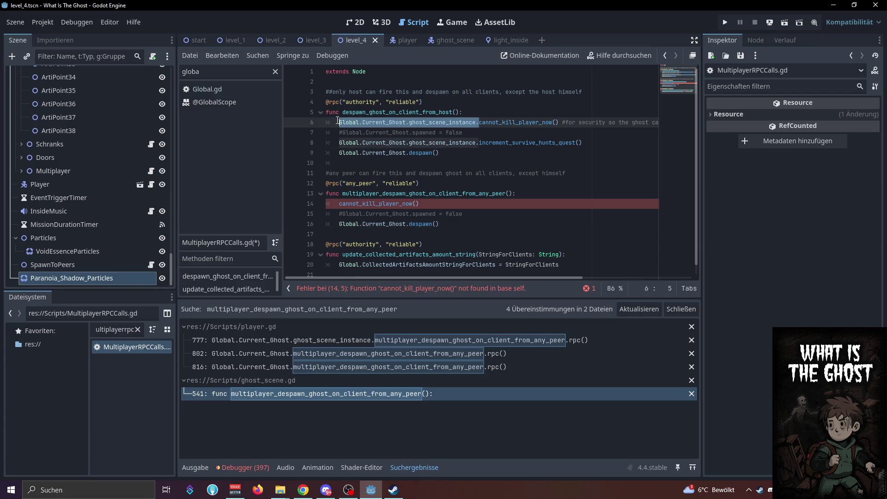
key("ctrl+c")
left_click(340, 203)
key("ctrl+v")
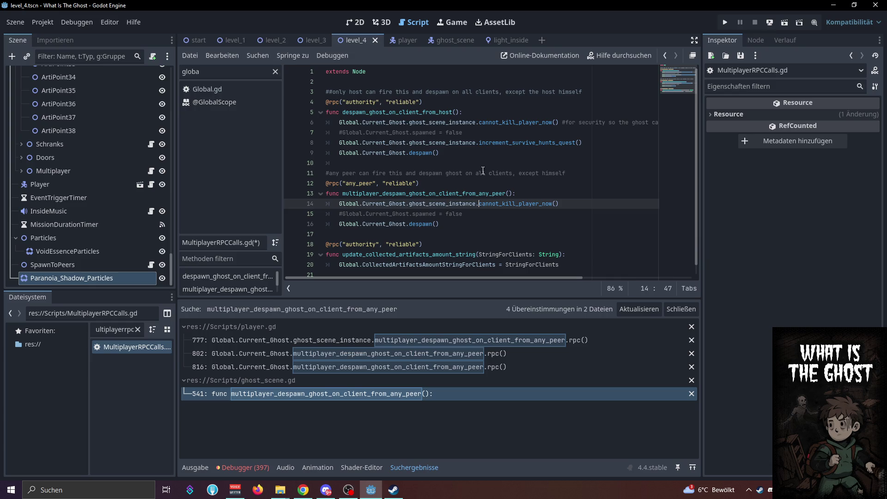
left_click(504, 153)
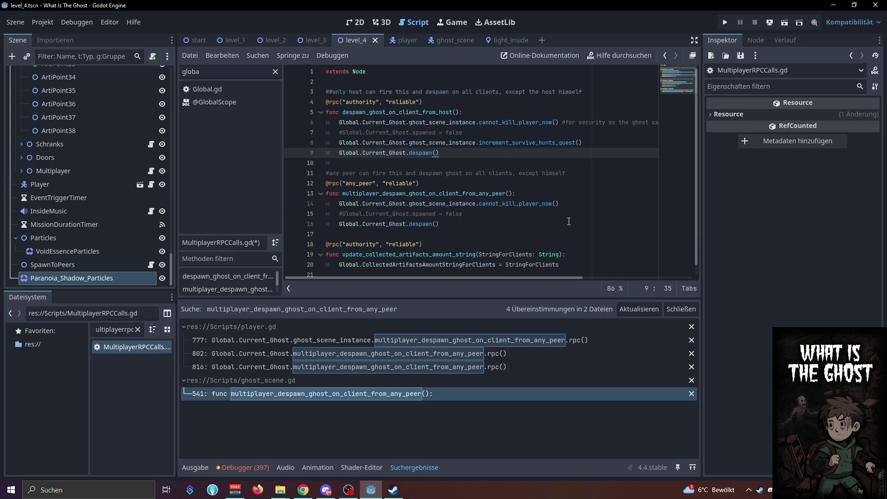
left_click(599, 204)
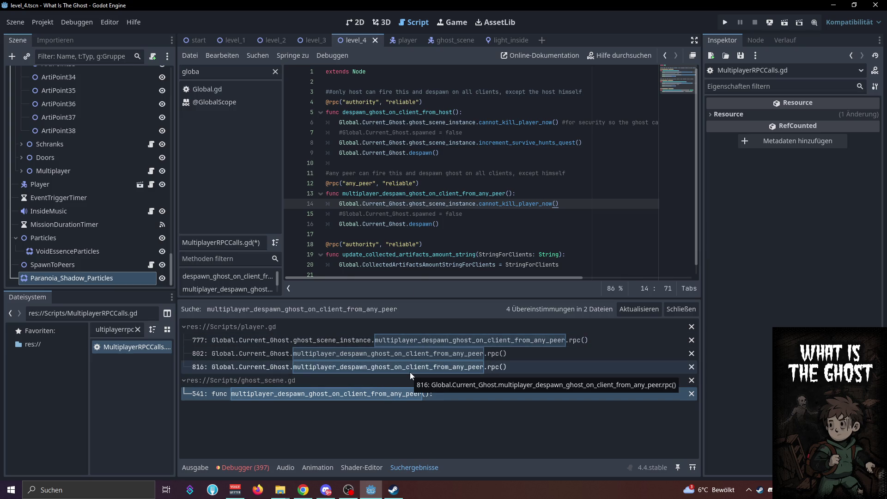
Start a playerRpcCalls.despawn replacement call under the multiplayer check at player.gd line 816, and save
left_click(416, 367)
left_click(601, 184)
left_click(590, 172)
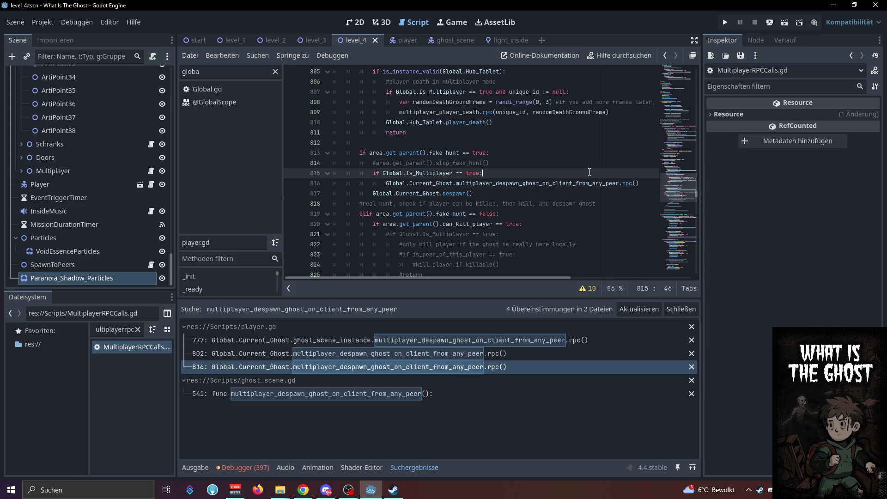
key("Return")
type("Multi")
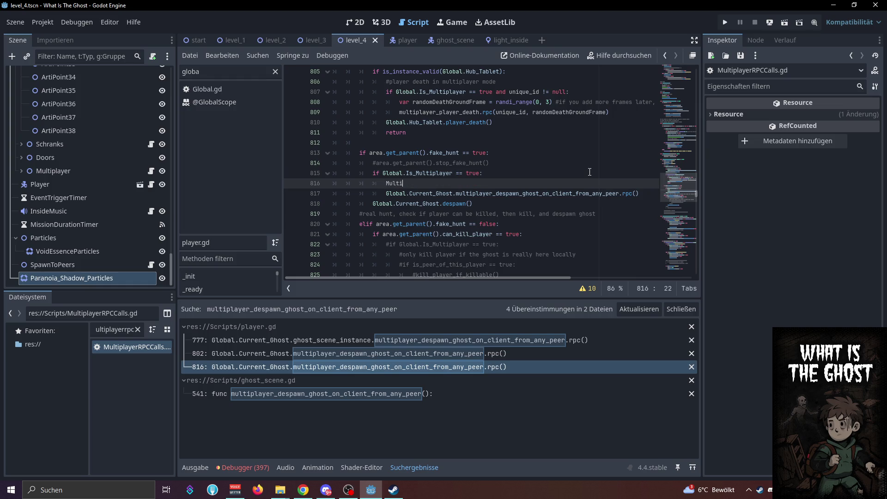
type("playerRpcCalls.")
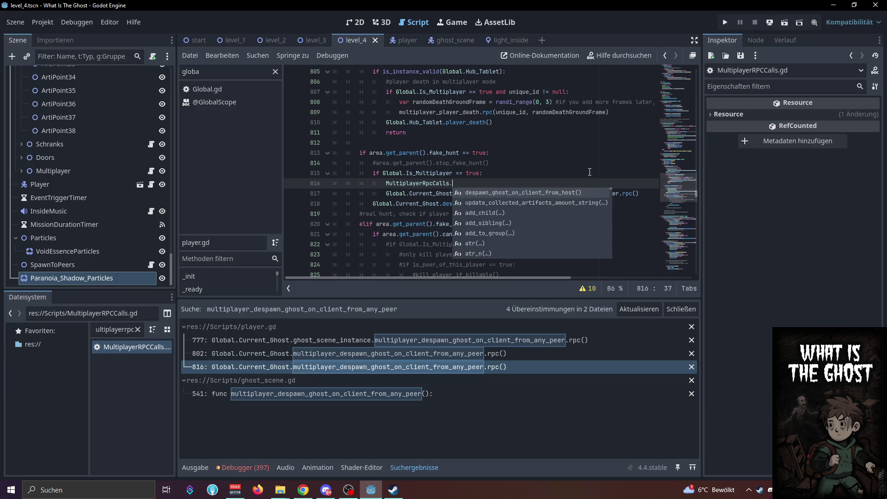
type("despaw")
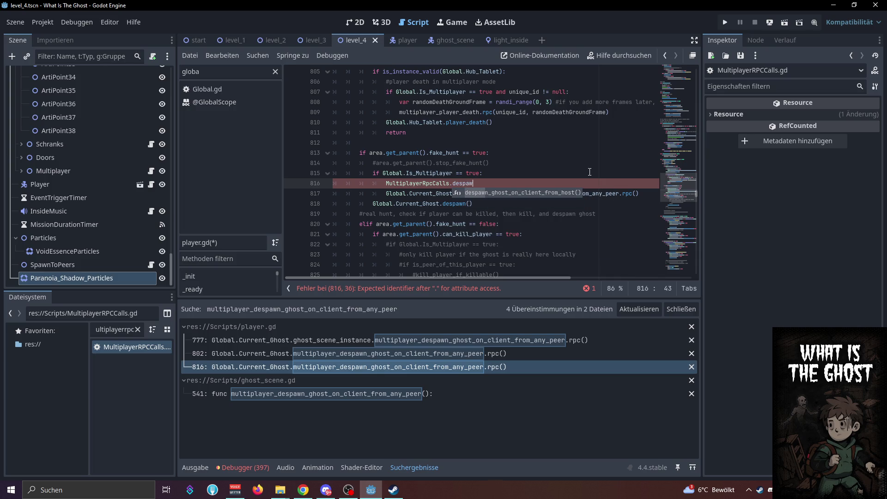
double_click(160, 351)
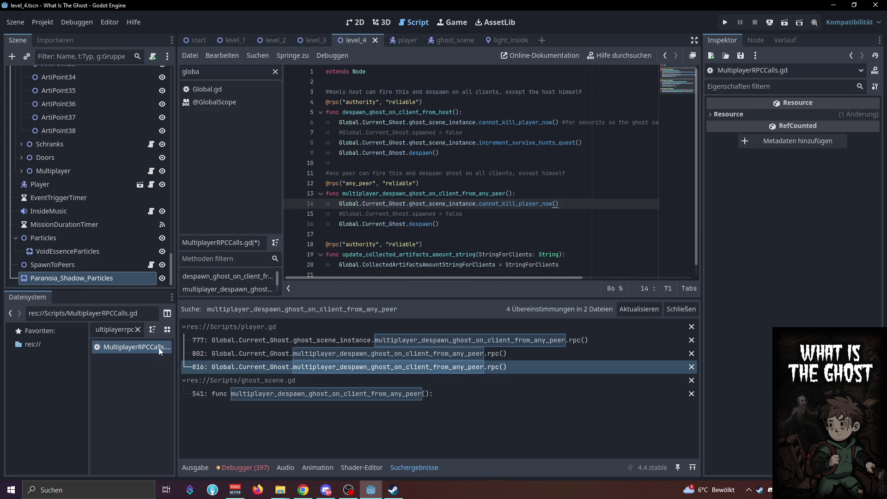
left_click(457, 223)
key("ctrl+s")
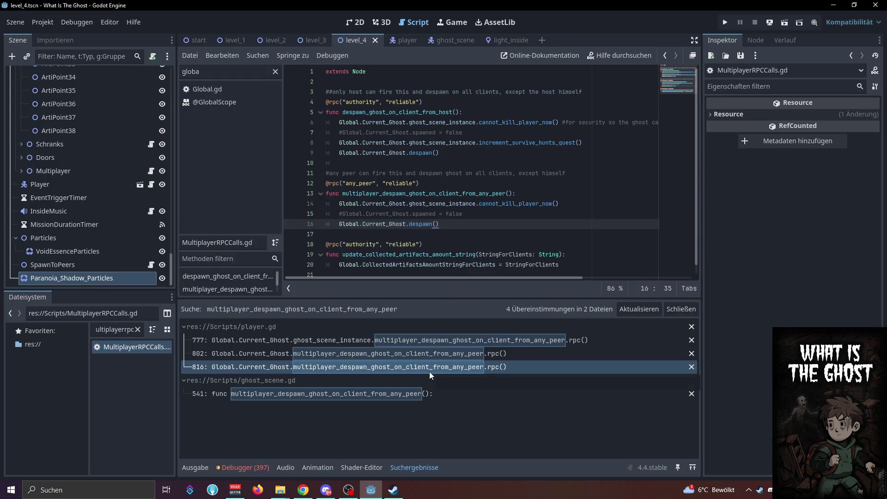
left_click(432, 367)
left_click(492, 183)
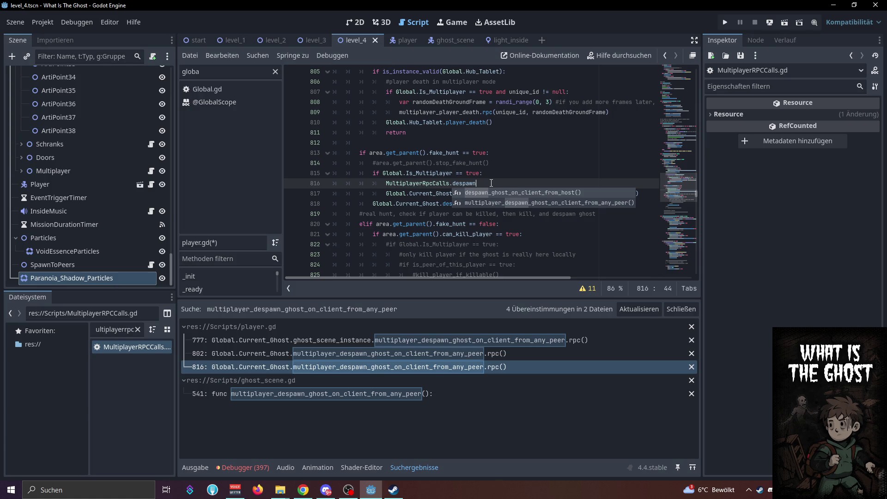
Rename the function to despawn_ghost_on_client_from_any_peer, save, and begin a '# hunts' comment line
key("alt+Left")
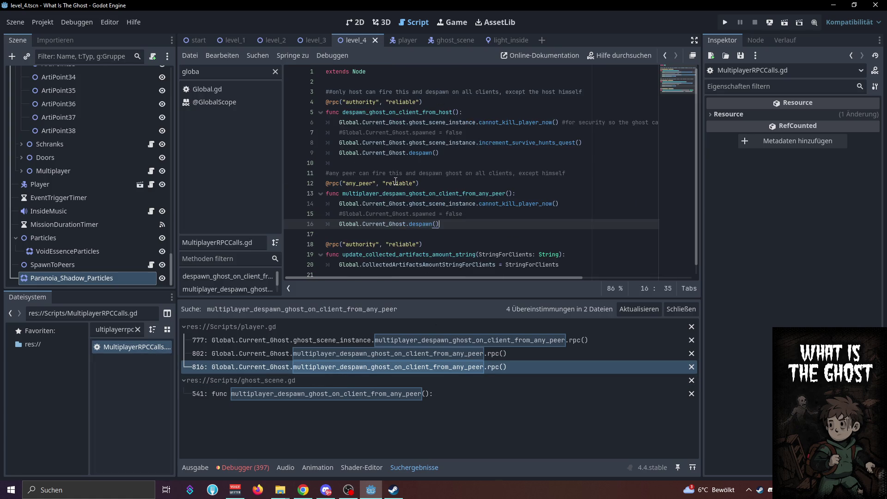
left_click_drag(386, 194, 343, 194)
key("BackSpace")
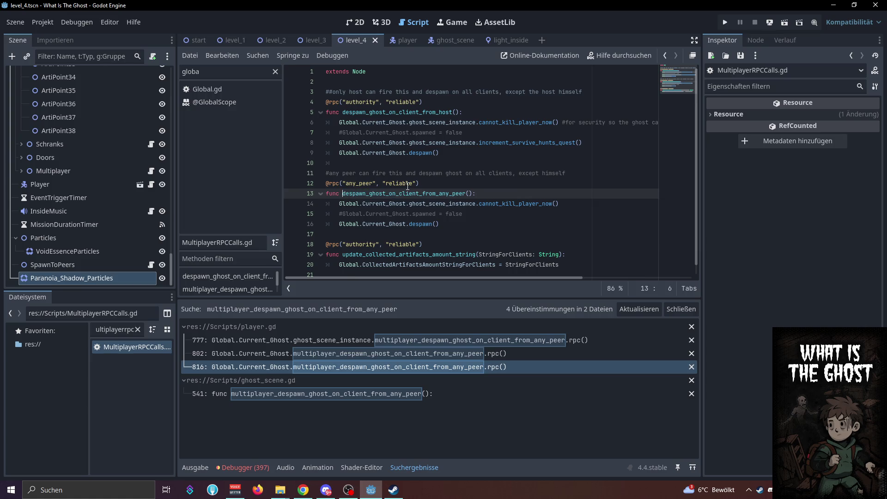
left_click(458, 187)
key("ctrl+s")
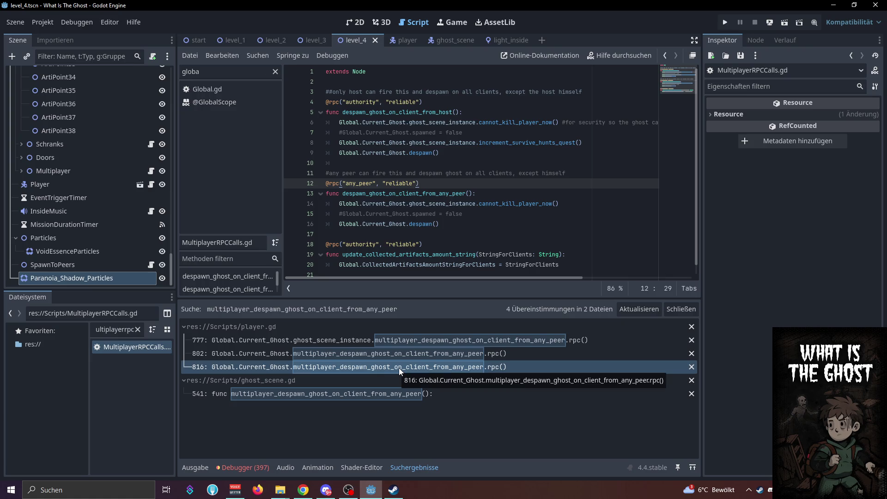
left_click(587, 174)
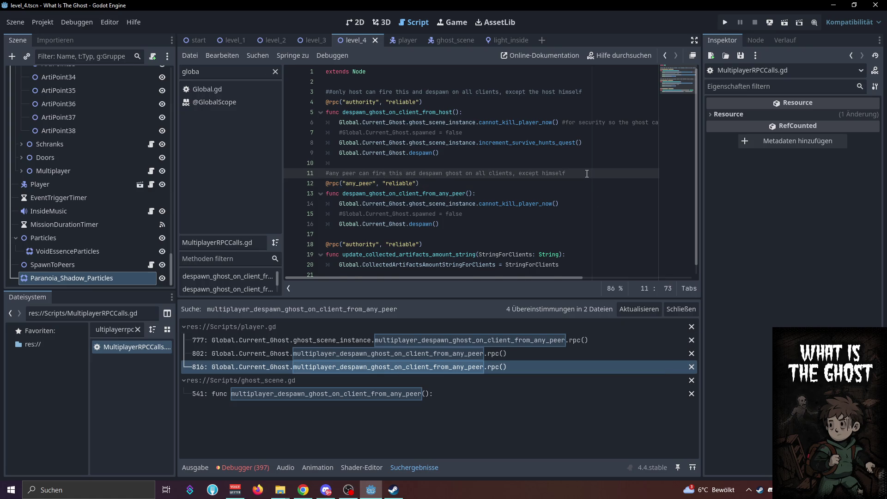
key("Return")
type("#not used for ")
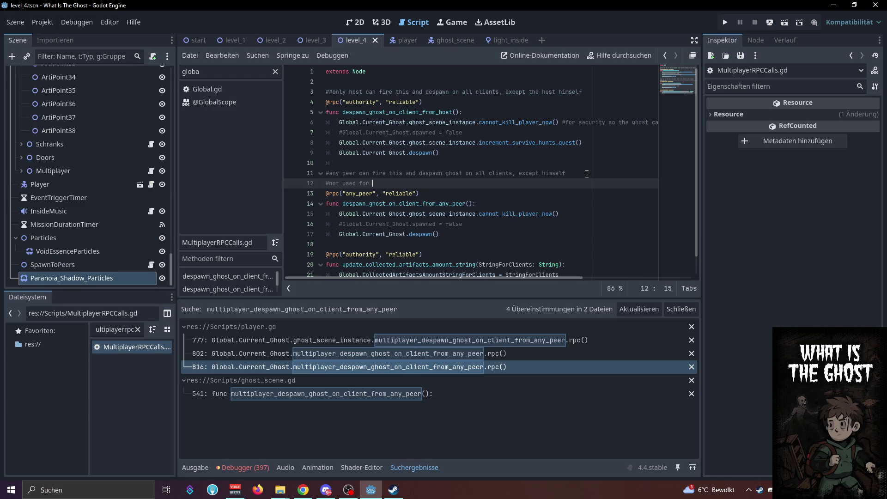
type("real hunts")
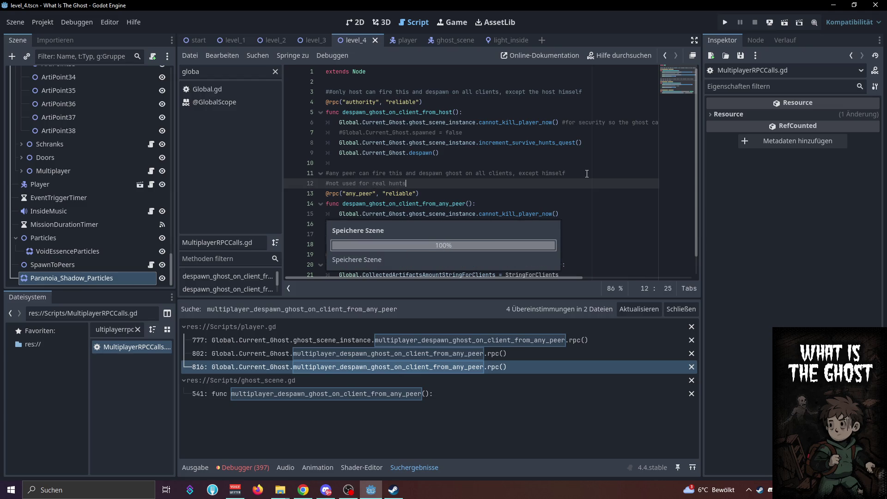
type("#")
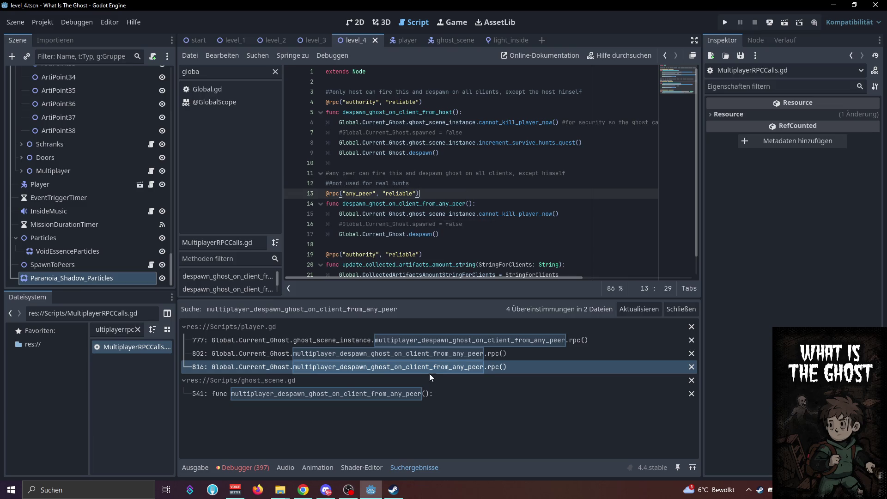
Make line 816 call MultiplayerRpcCalls.despawn_ghost_on_client_from_any_peer.rpc() and comment out the old line 817
left_click(432, 370)
left_click(508, 184)
key("Return")
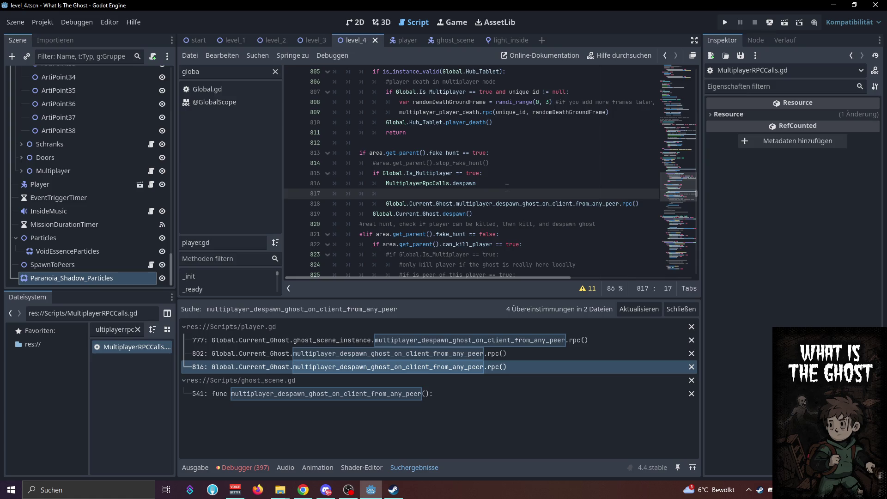
key("BackSpace")
key("BackSpace")
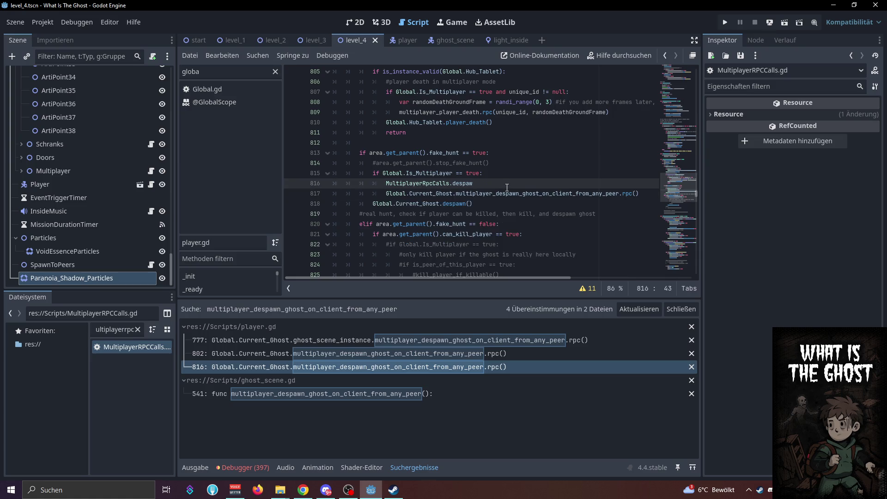
type("n")
key("Return")
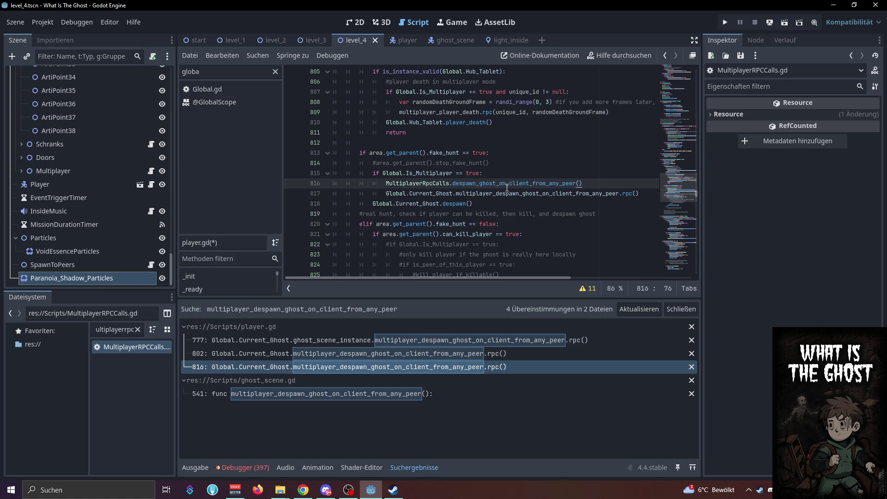
key("BackSpace")
key("BackSpace")
type("c")
key("Return")
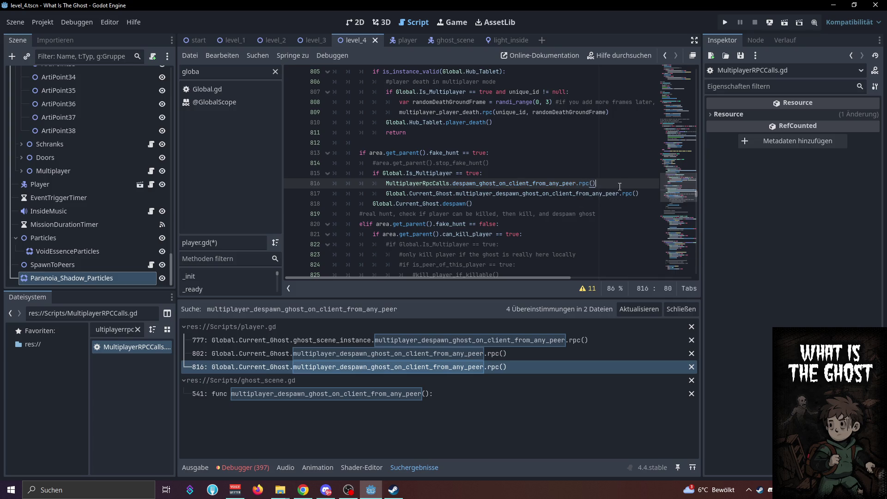
left_click(386, 193)
type("#")
left_click(500, 187)
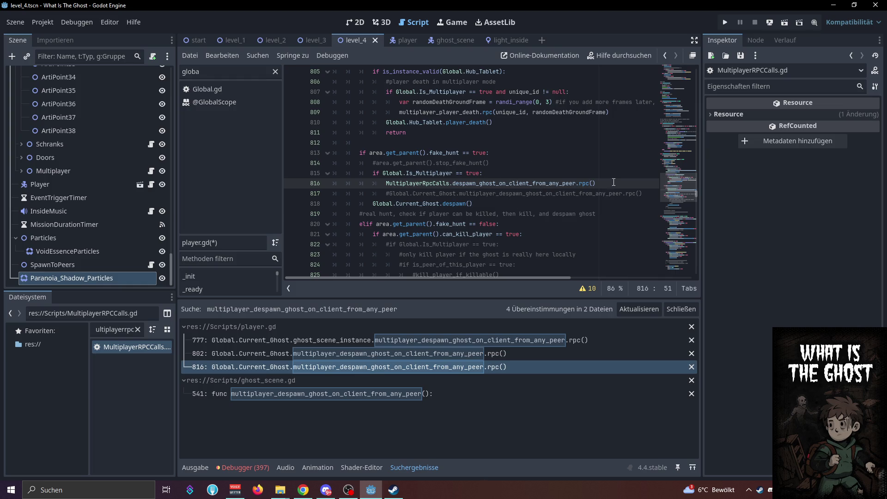
Paste the new despawn RPC call at line 802 and comment out the old call on line 803
left_click(461, 359)
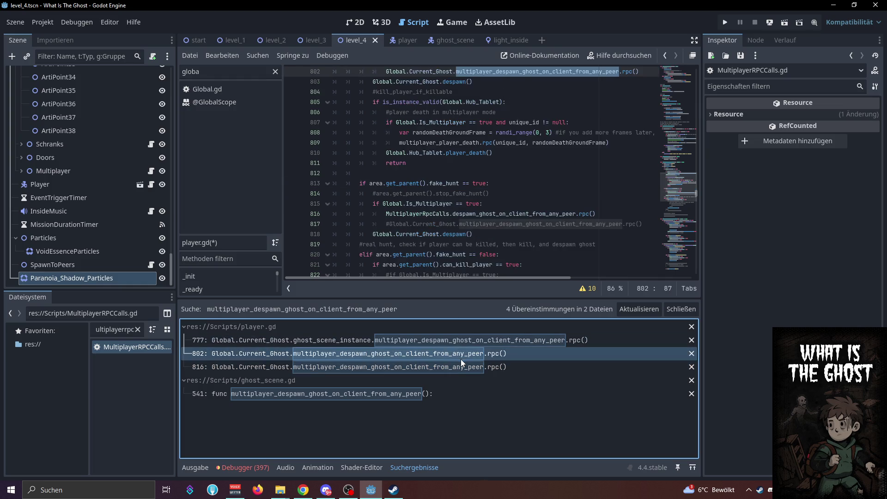
key("ctrl+v")
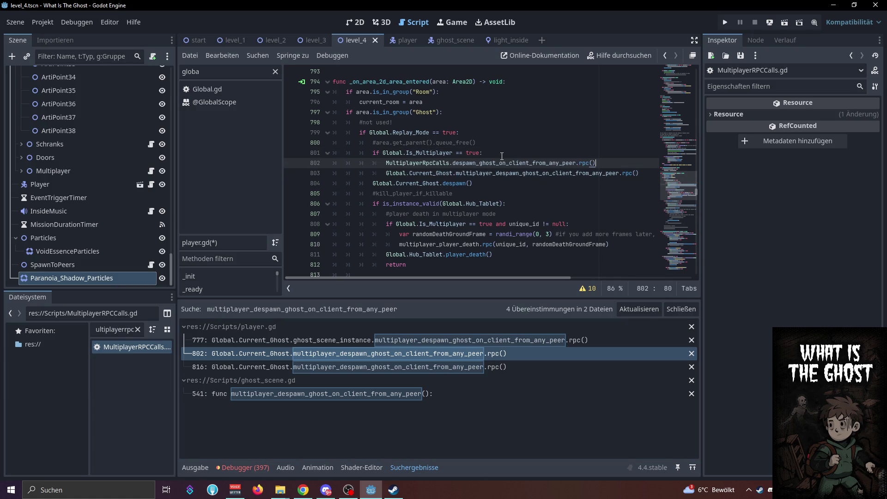
left_click(383, 171)
type("#")
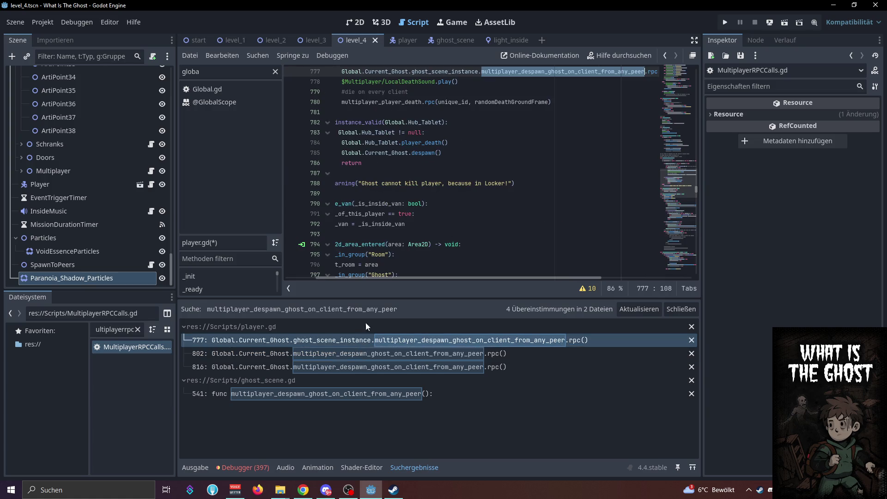
Comment out the old call near line 777, insert the MultiplayerRpcCalls despawn call, and save player.gd
scroll(465, 186, "up", 4)
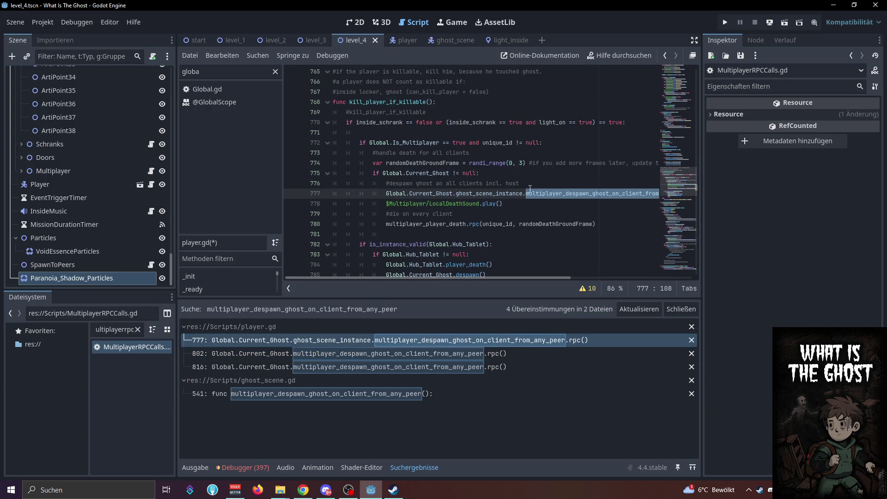
left_click(386, 194)
type("#")
left_click(553, 185)
key("Return")
type("MultiplayerRpcCalls.despawn_ghost_on_client_from_any_peer.rpc()")
left_click(559, 185)
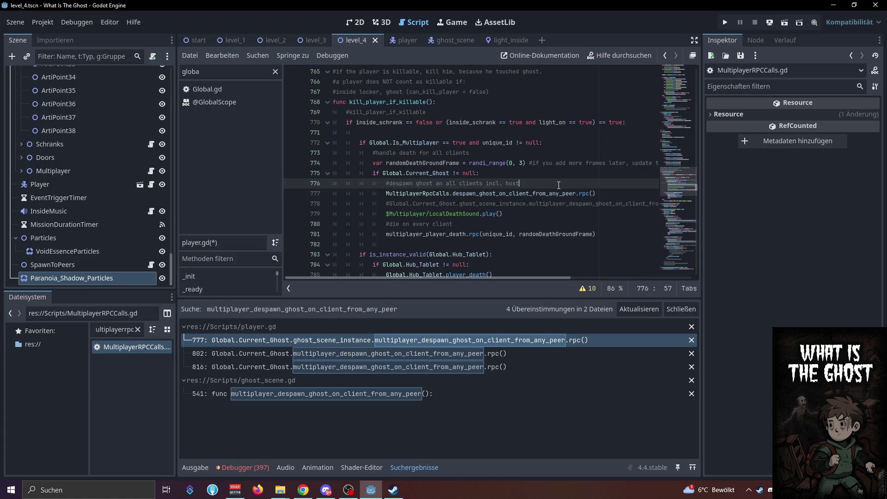
key("ctrl+s")
Jump from line 777 to the despawn_ghost_on_client_from_any_peer definition
left_click(516, 194)
mouse_move(516, 195)
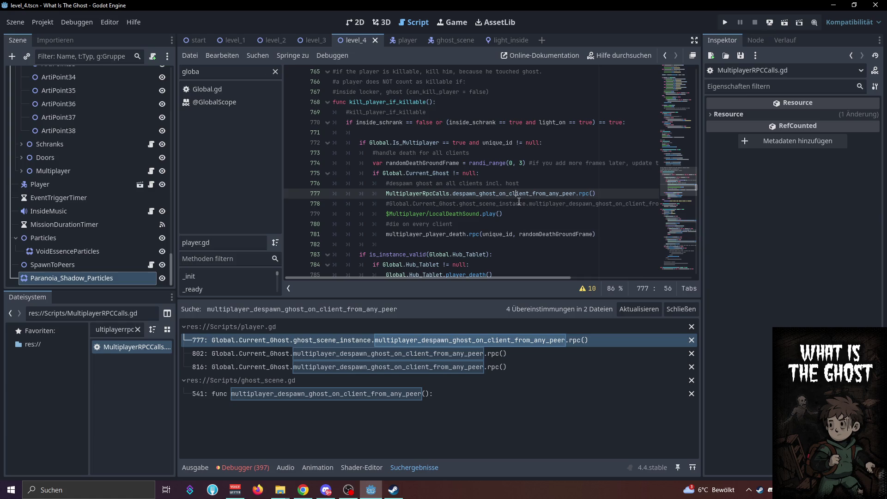
left_click(537, 185)
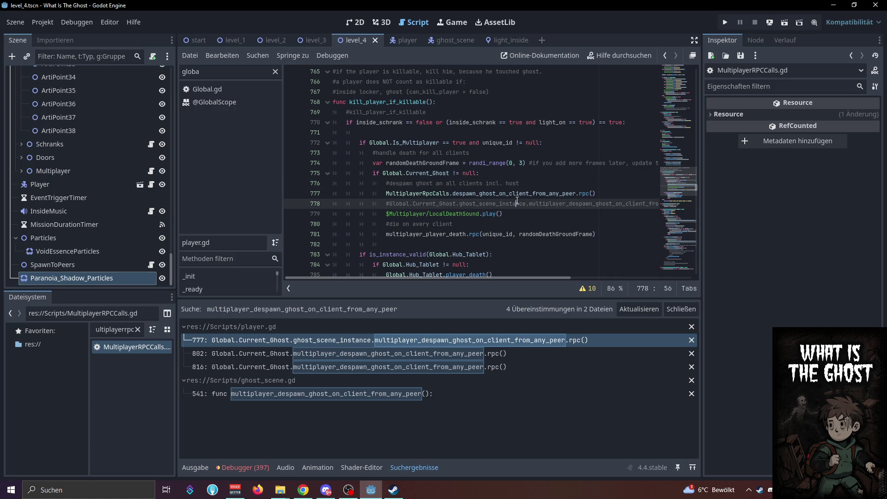
left_click(510, 195, "ctrl")
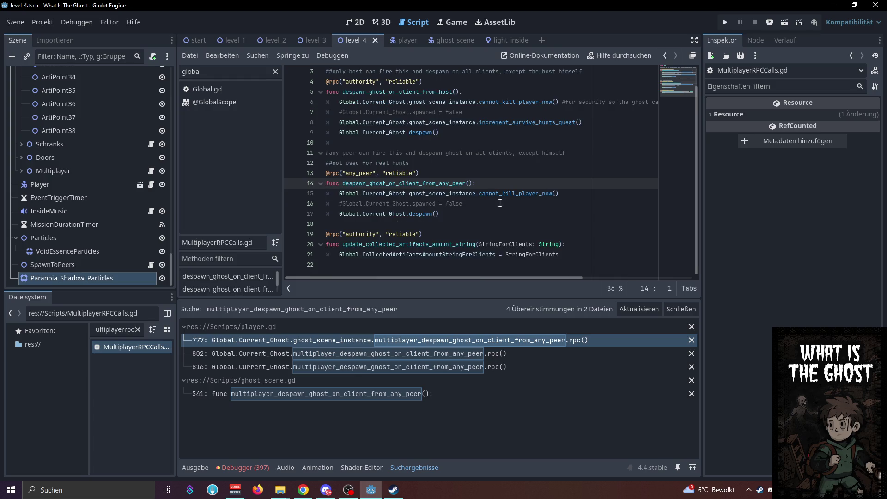
Review the despawn method's definition around lines 17–19
left_click(449, 213)
left_click(467, 217)
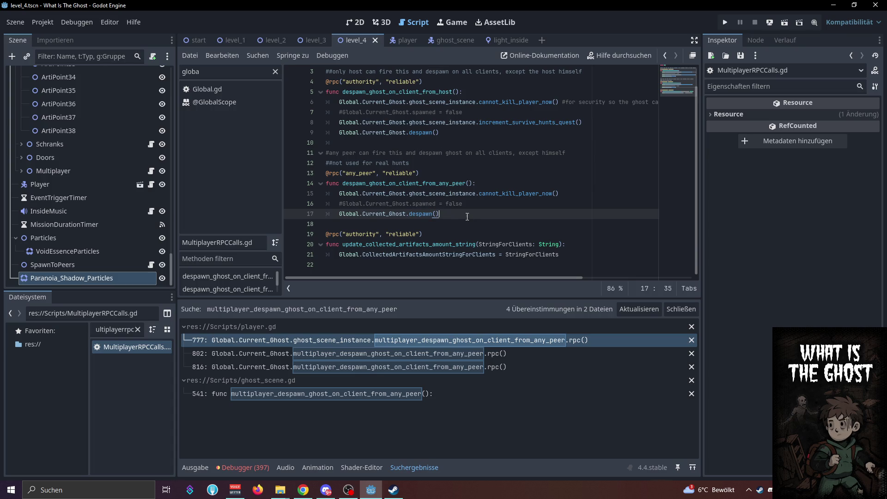
left_click(513, 183)
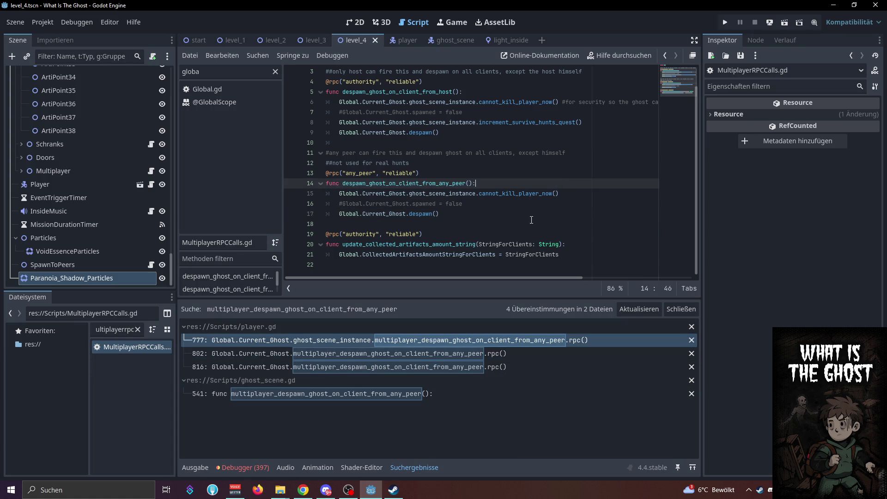
left_click(513, 223)
left_click(519, 230)
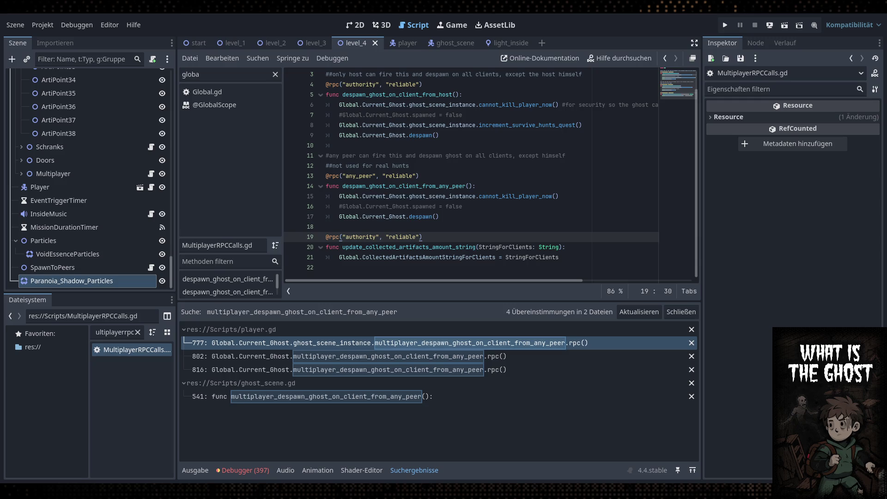
left_click(462, 217)
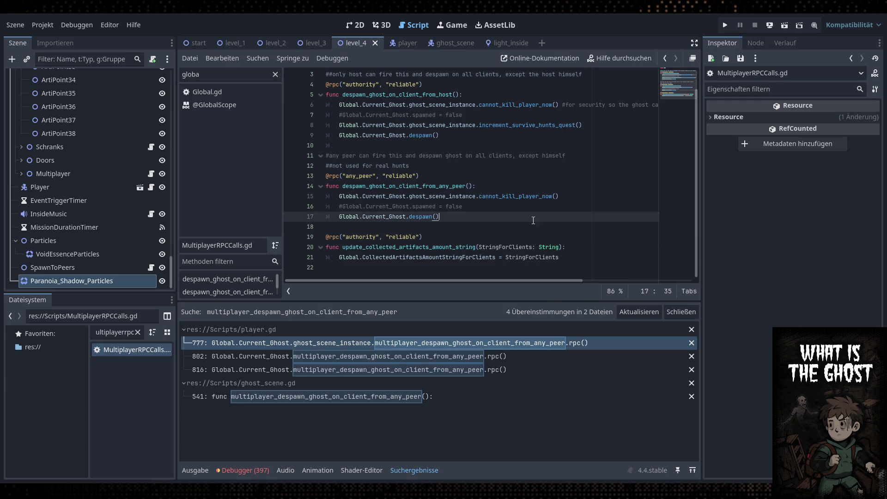
Close the search results, open ghost_scene.gd by filtering scripts for 'ghost', and launch a test run
left_click(681, 312)
key("Down")
left_click(228, 79)
type("ghost")
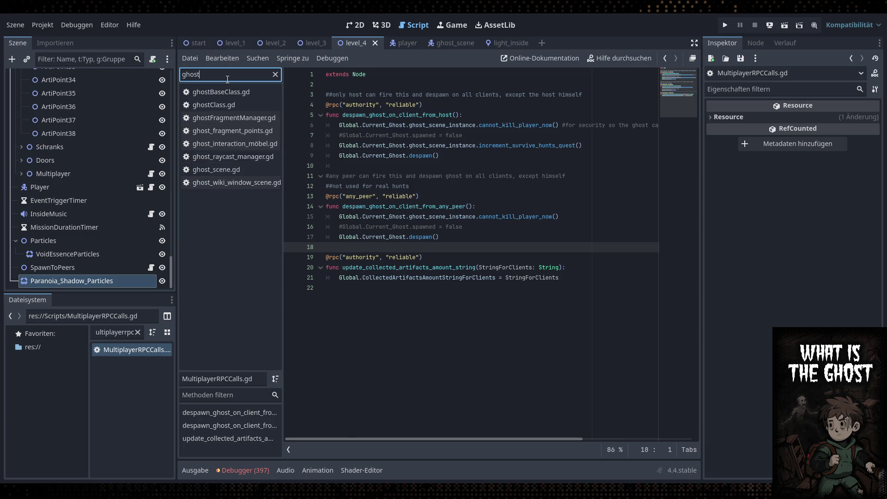
left_click(229, 169)
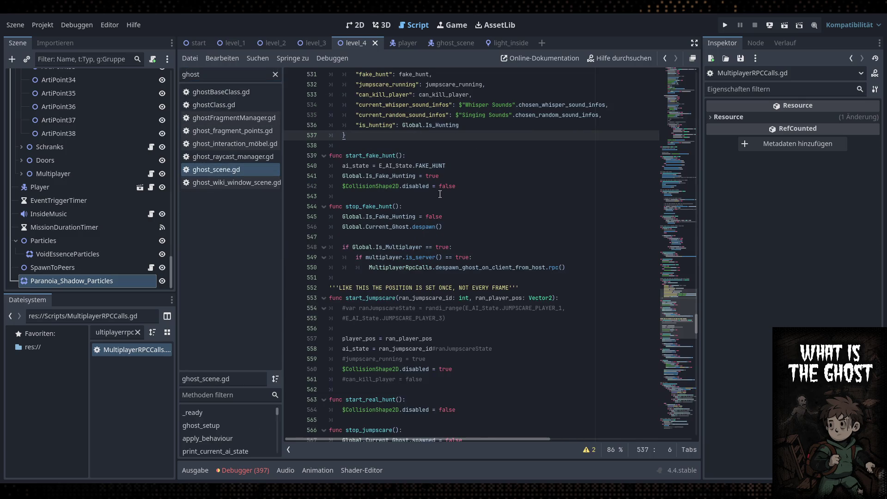
scroll(440, 194, "up", 3)
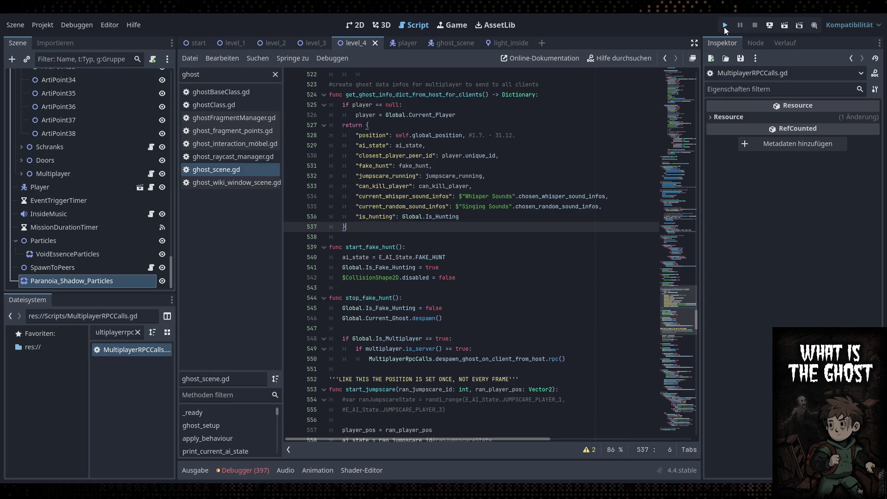
left_click(725, 27)
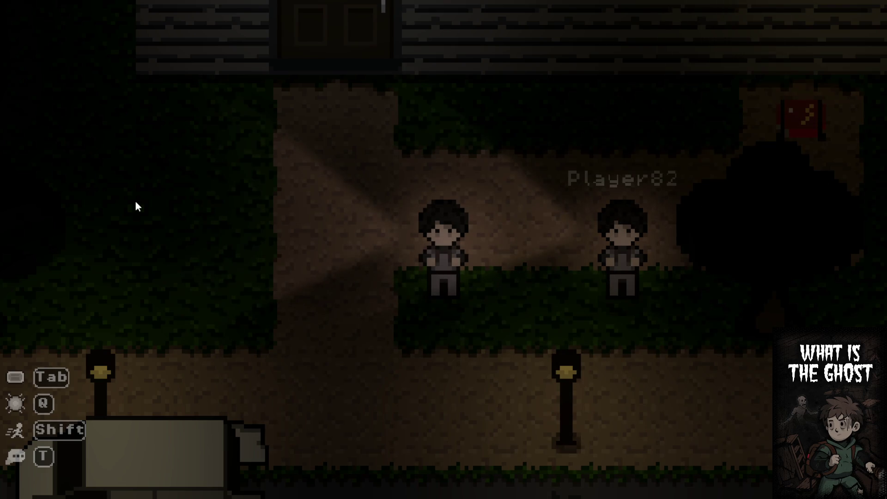
Walk to the house door, enter, and move around the mirrored hallway
key("a")
key("w")
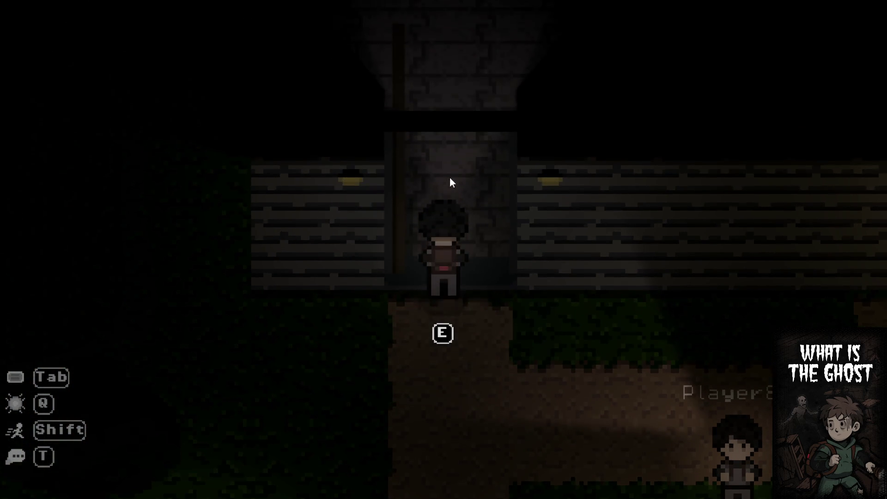
key("e")
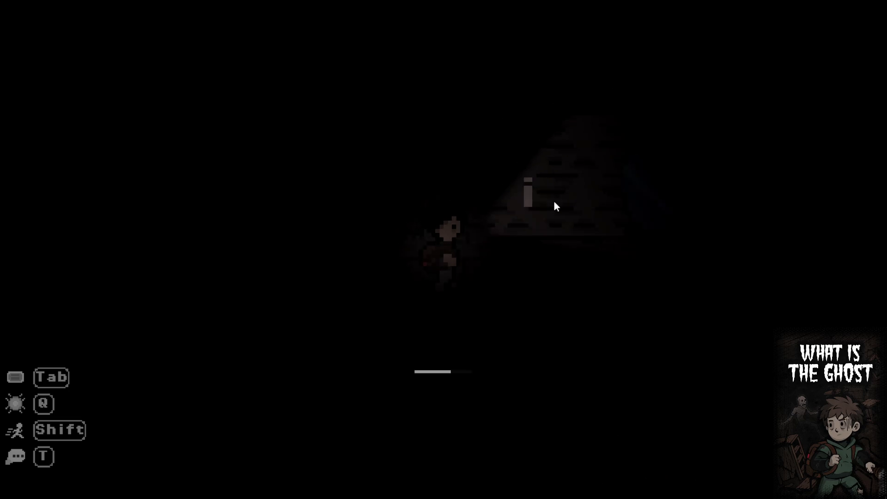
key("d")
key("s")
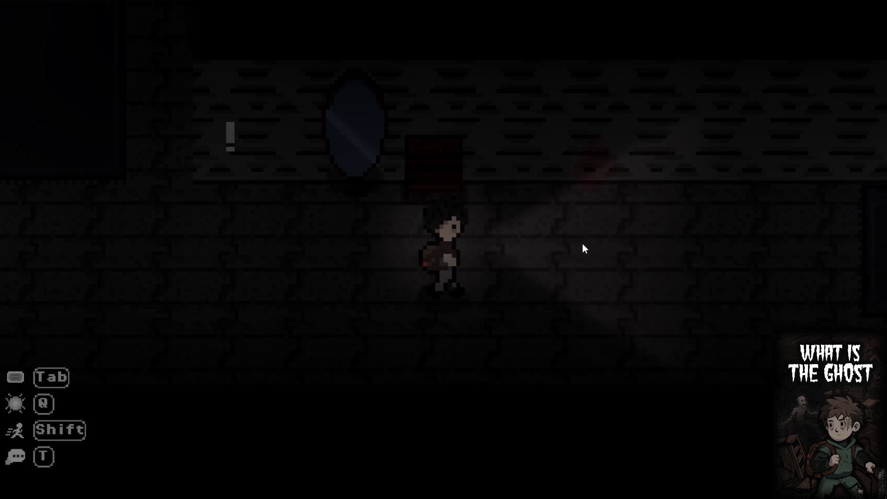
key("d")
key("w")
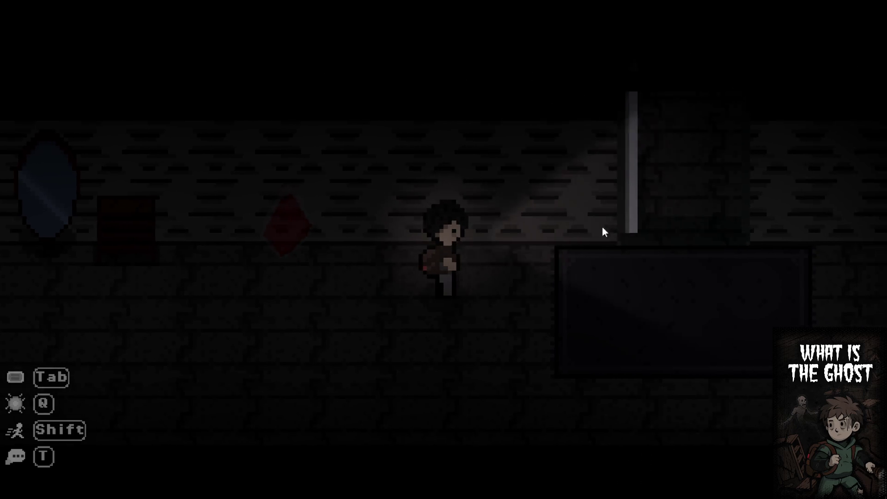
key("s")
key("a")
key("d")
key("w")
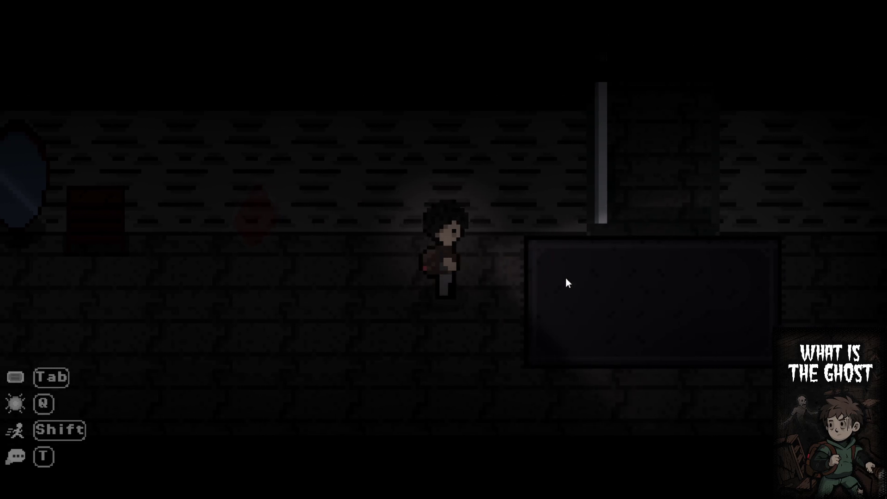
key("a")
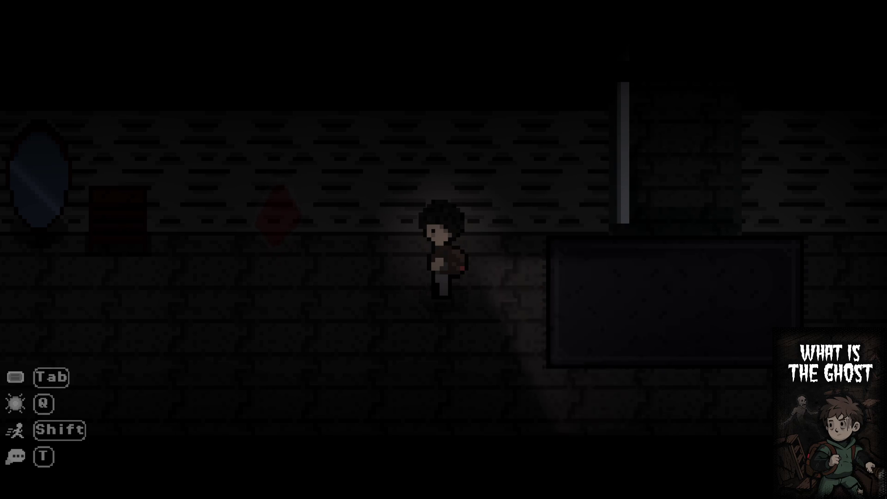
Walk right to the pole, climb to the upper floor, and continue right
key("d")
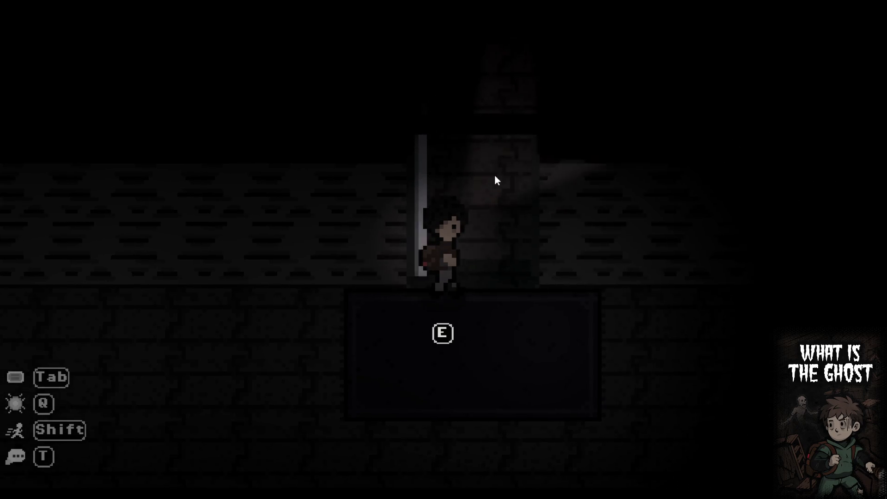
key("e")
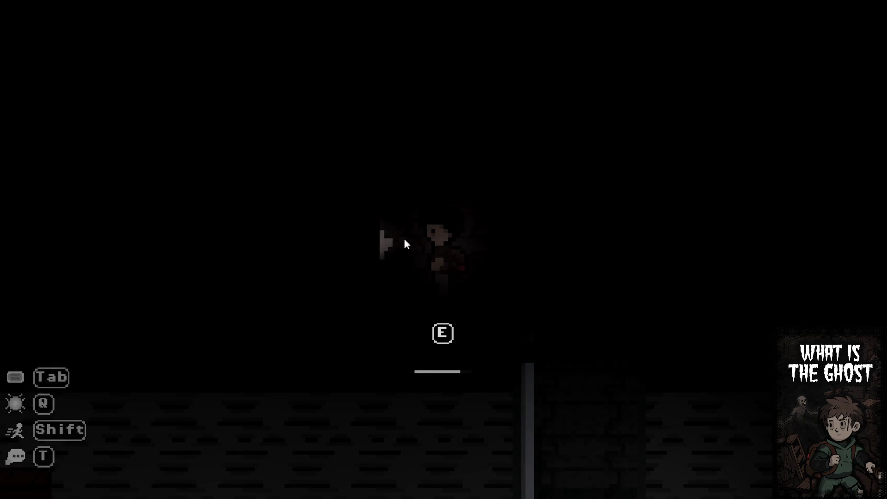
key("d")
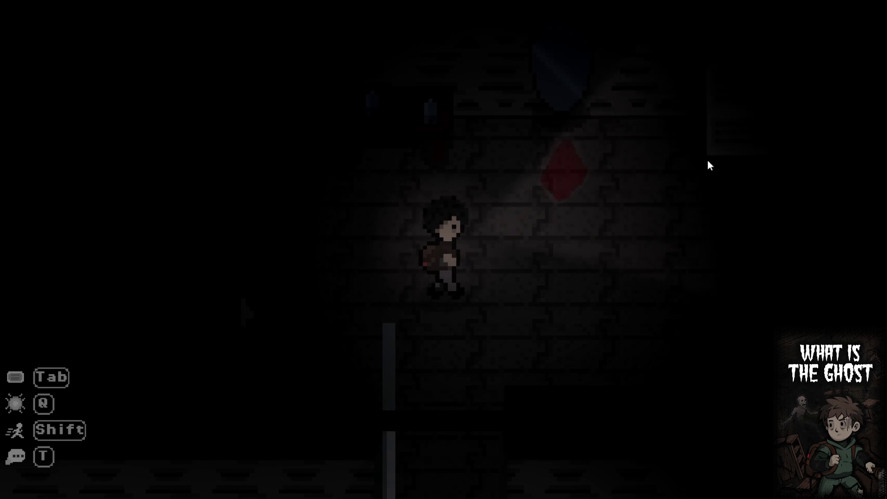
key("d")
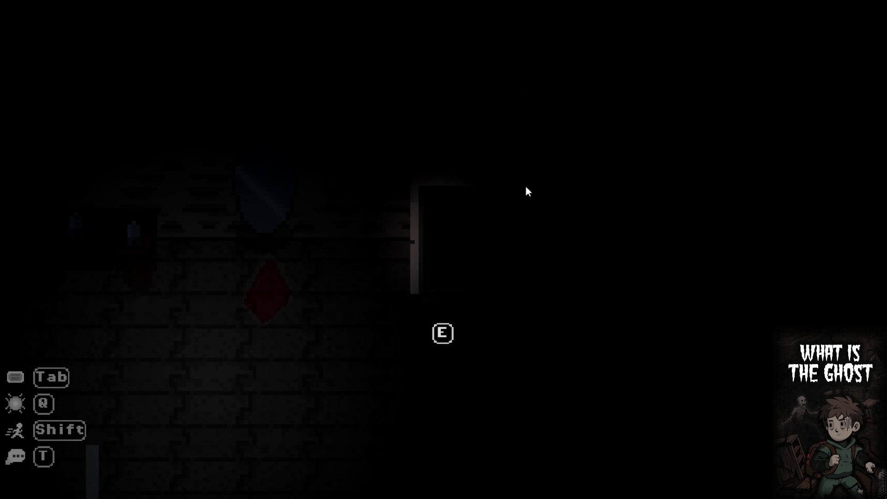
key("e")
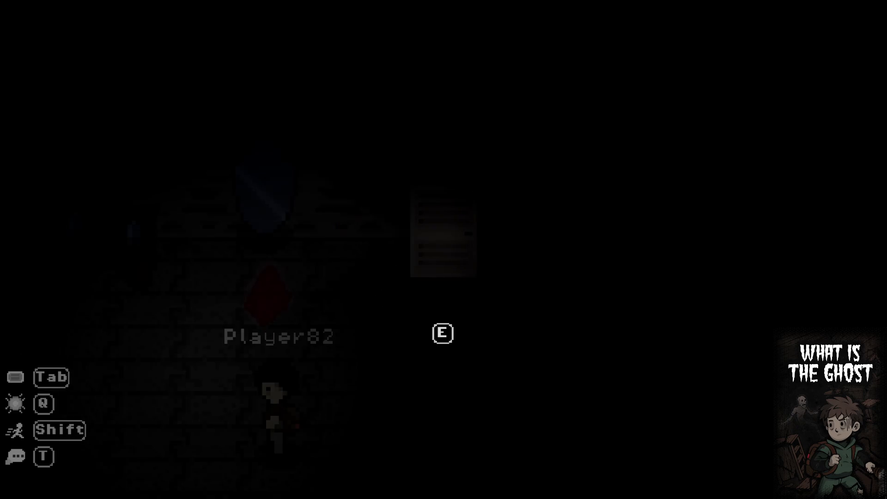
Walk down-left through the door, cross the dark room, and enter the lit room
key("s")
key("a")
key("s")
key("a")
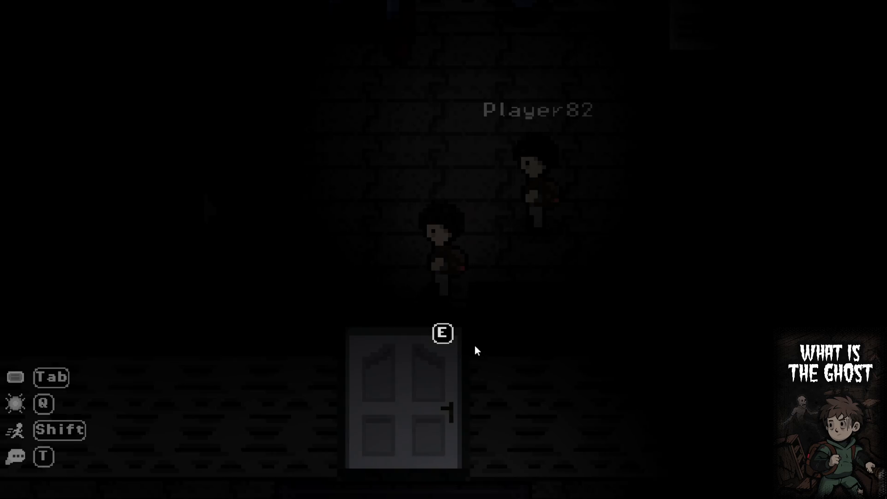
key("e")
key("a")
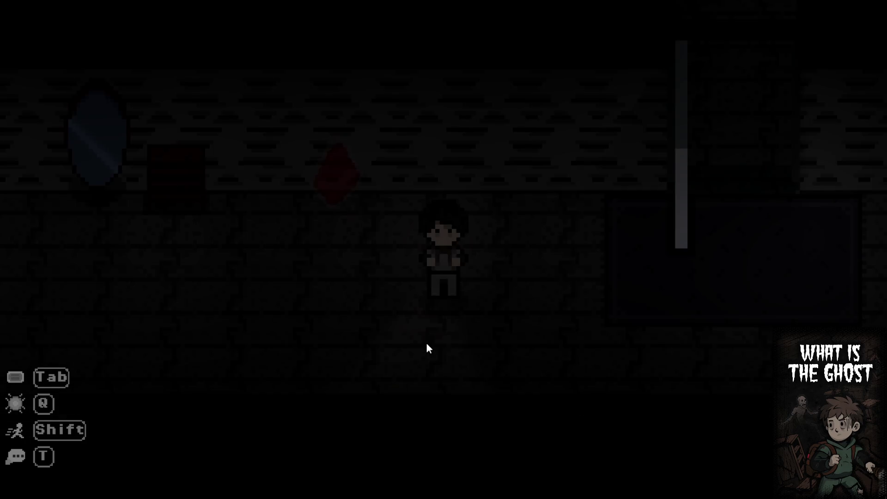
key("d")
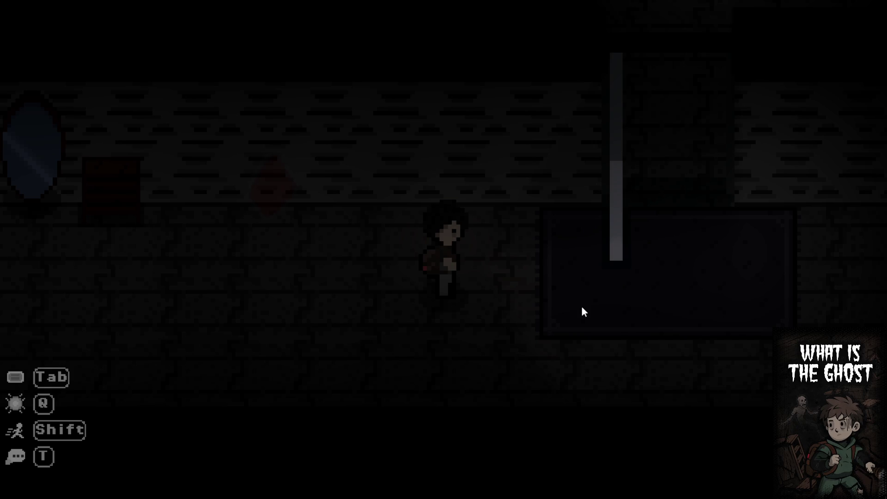
key("d")
key("w")
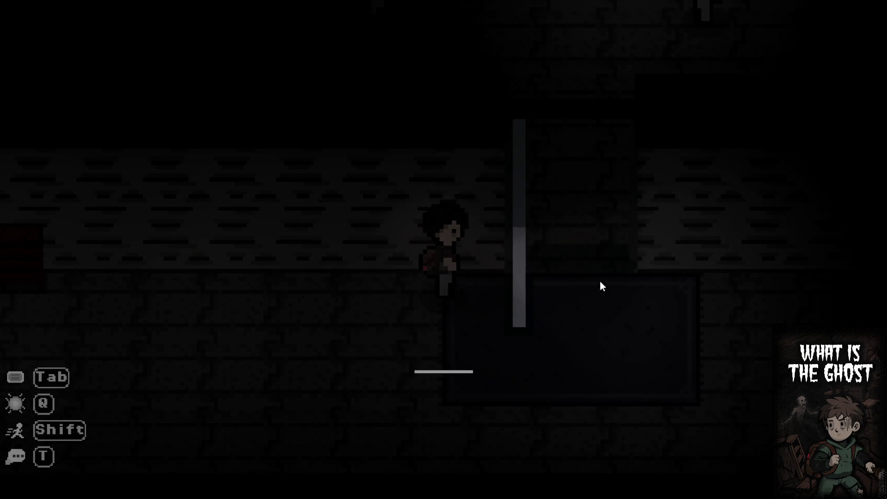
key("w")
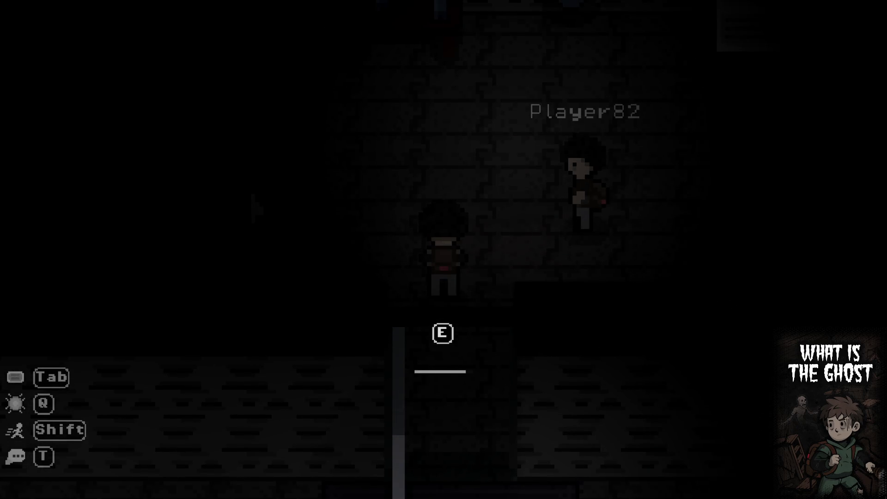
Walk past Player82 to the cabinet and hide inside it
key("w")
key("a")
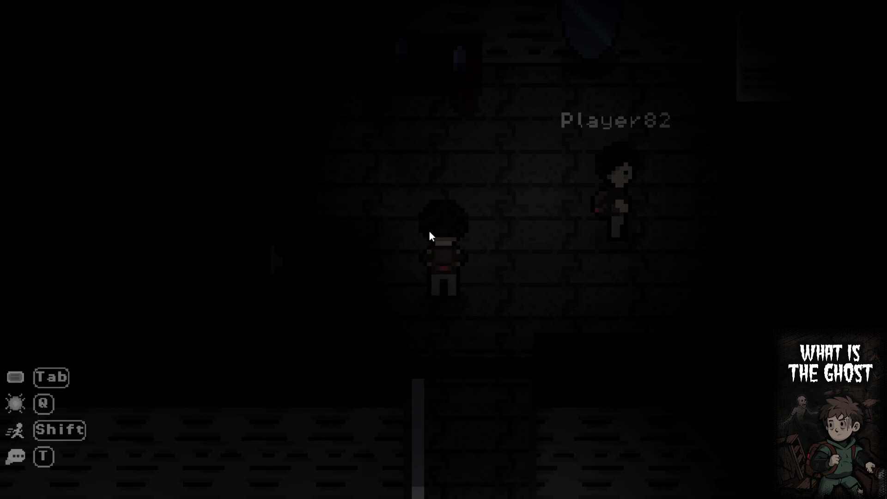
key("d")
key("w")
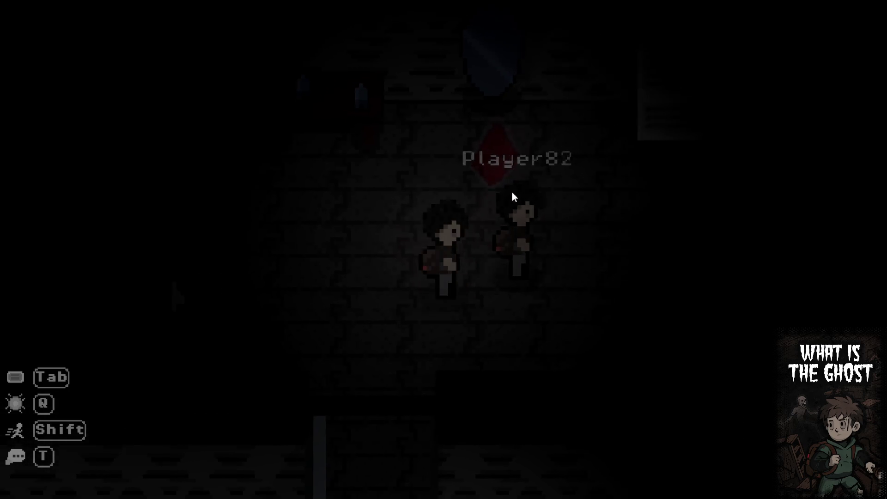
key("w")
key("d")
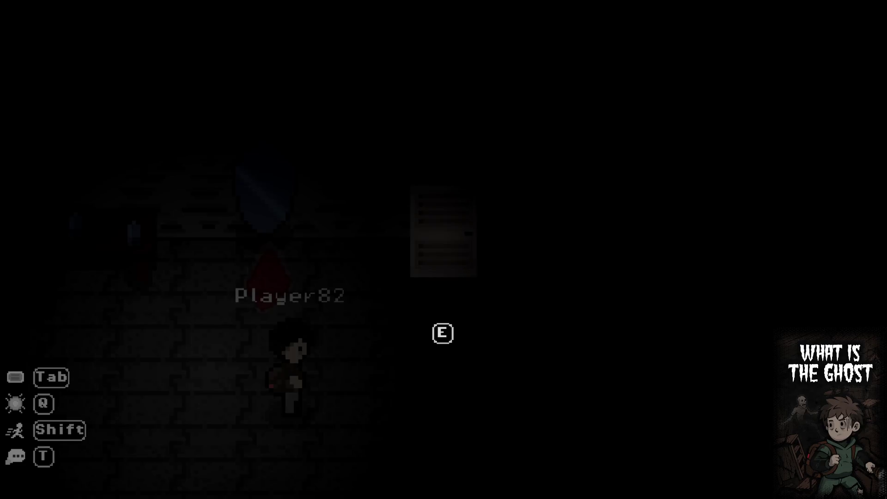
key("d")
key("w")
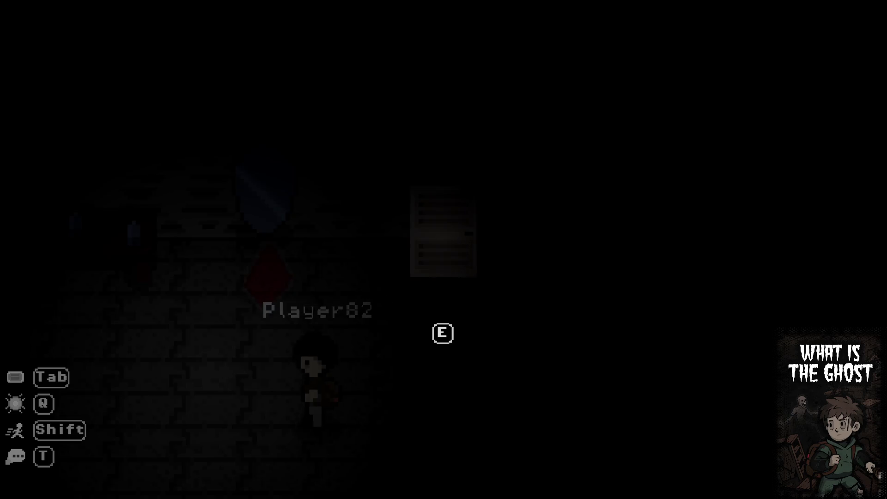
key("s")
key("a")
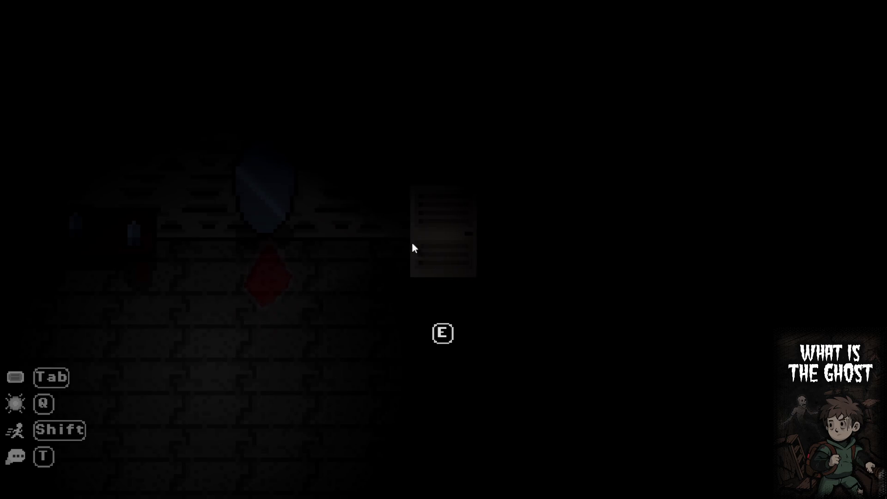
Leave the cabinet, exit through the lower doorway, and sprint left along the corridor
key("e")
key("a")
key("s")
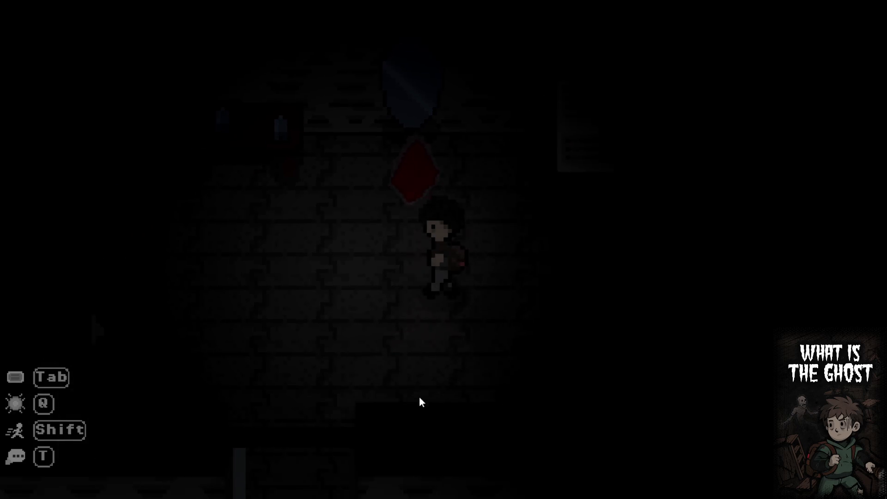
key("s")
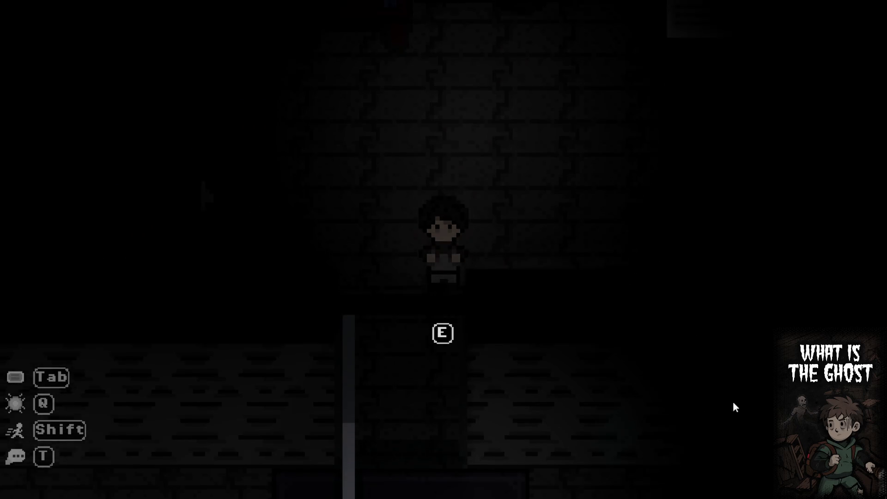
key("w")
key("s")
key("a")
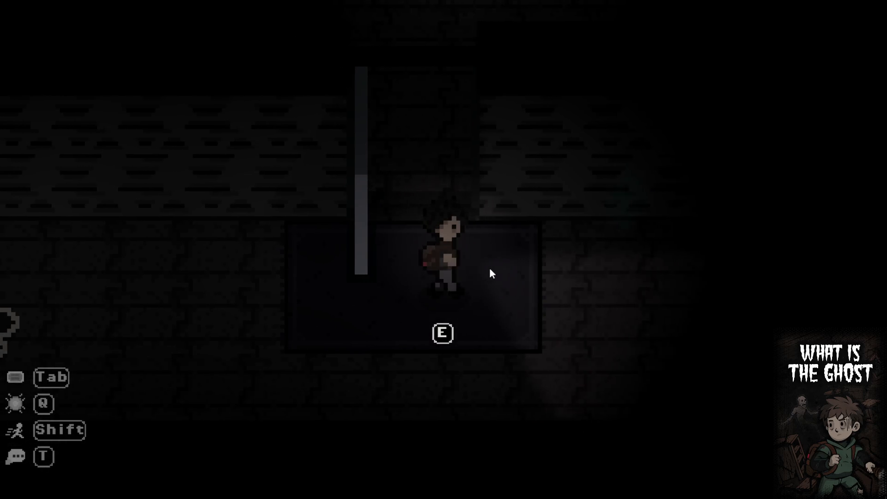
key("shift+a")
key("a")
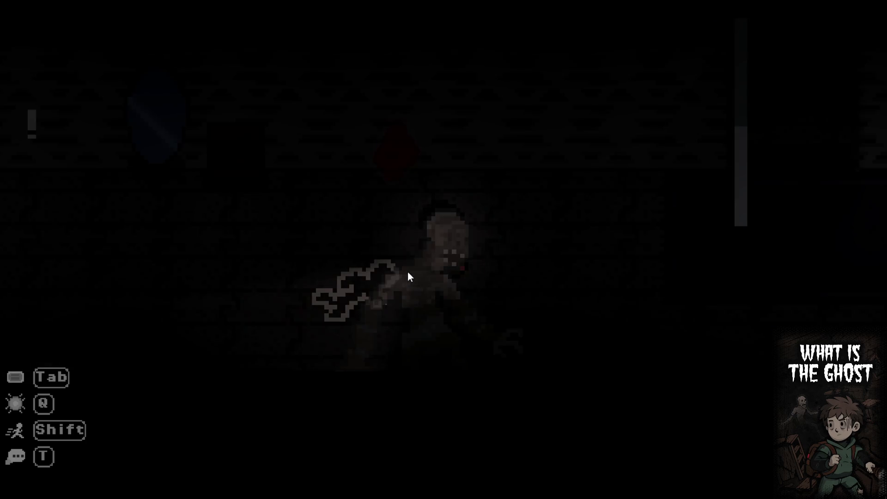
Walk back right and up into the red-diamond room, then exit fullscreen with F11
key("d")
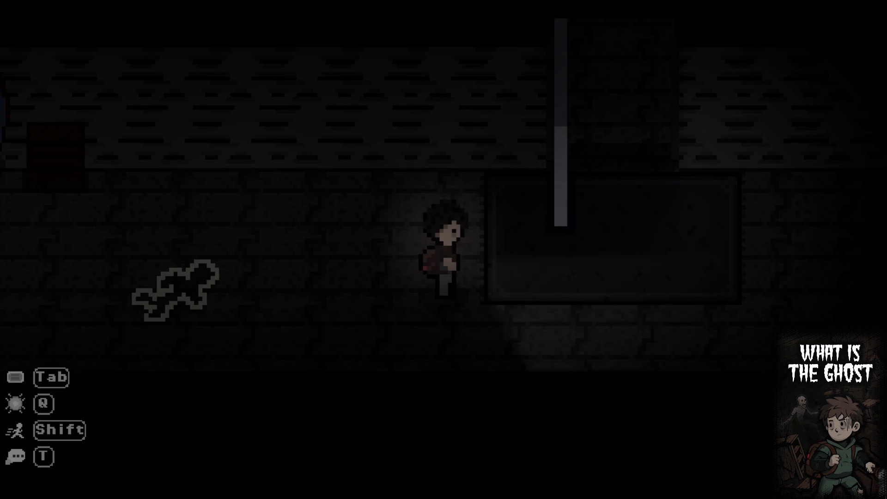
key("d")
key("w")
key("w")
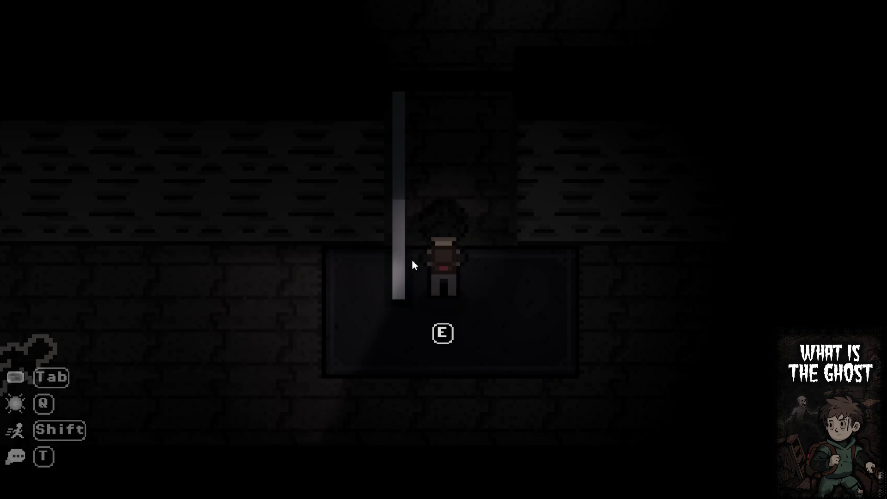
key("w")
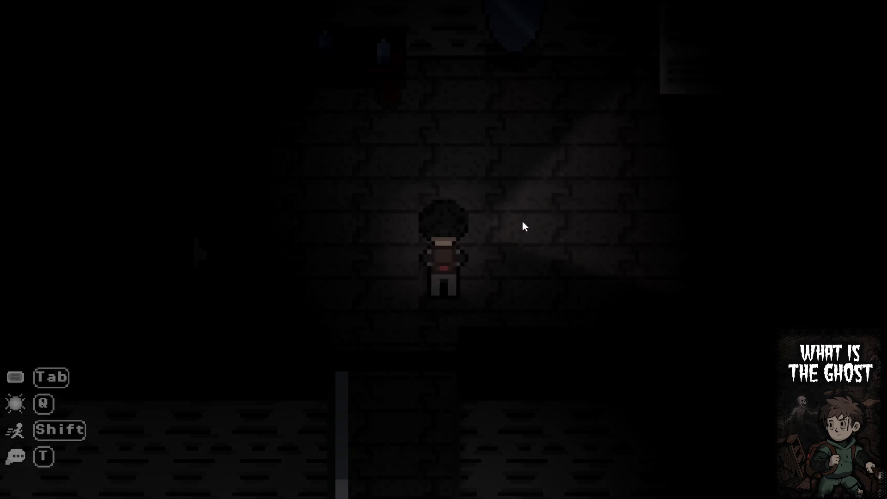
key("d")
key("w")
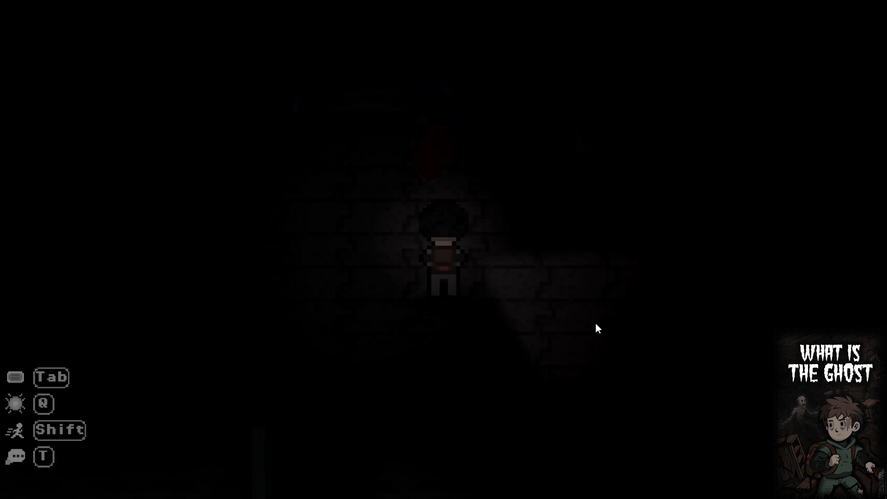
key("F11")
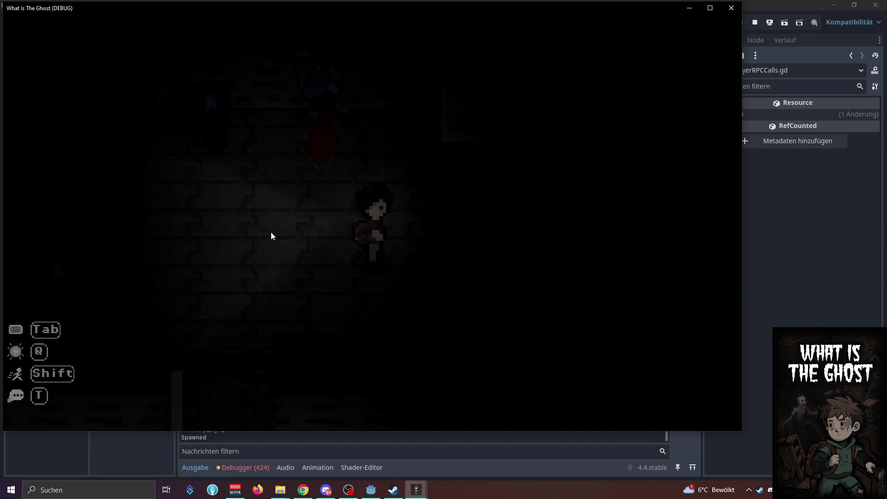
Glance at the spectating window, then walk down-left and back right past the body outline
mouse_move(416, 490)
left_click(388, 459)
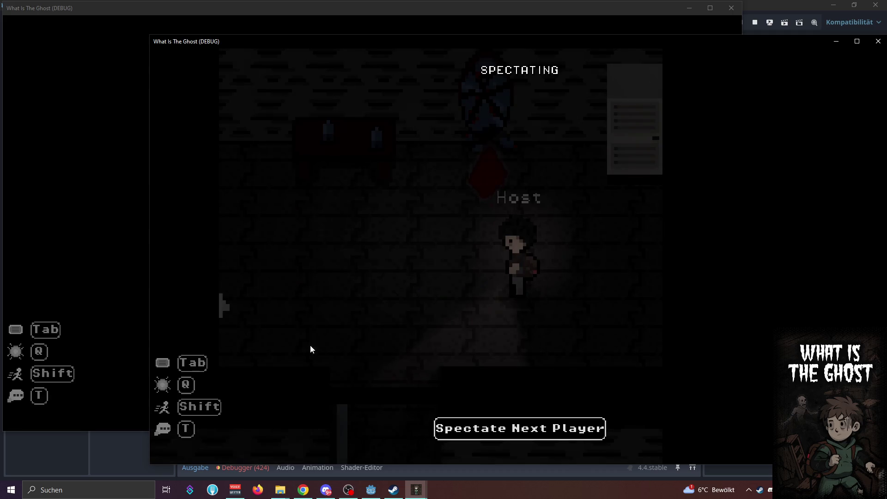
left_click(129, 256)
key("s")
key("a")
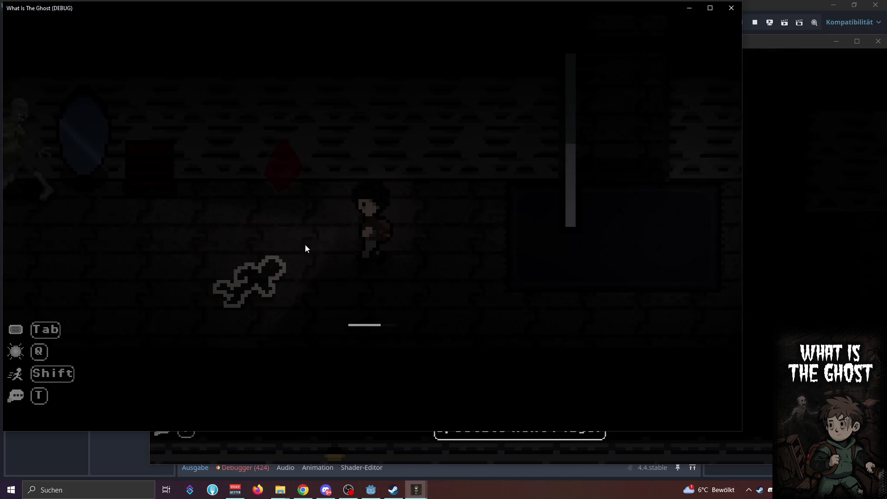
left_click(792, 252)
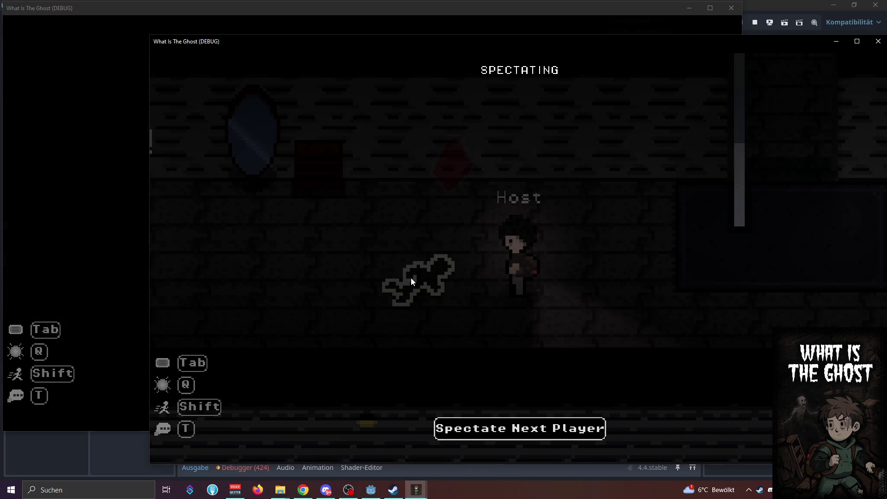
left_click(139, 262)
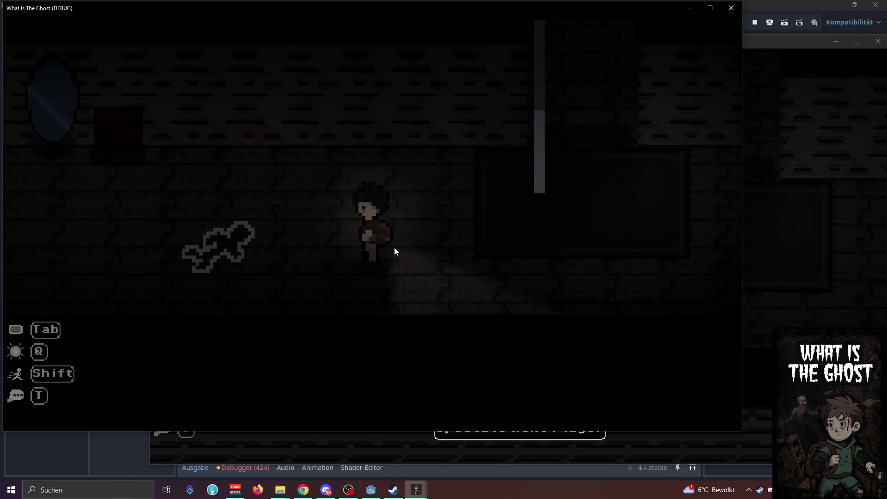
key("d")
key("w")
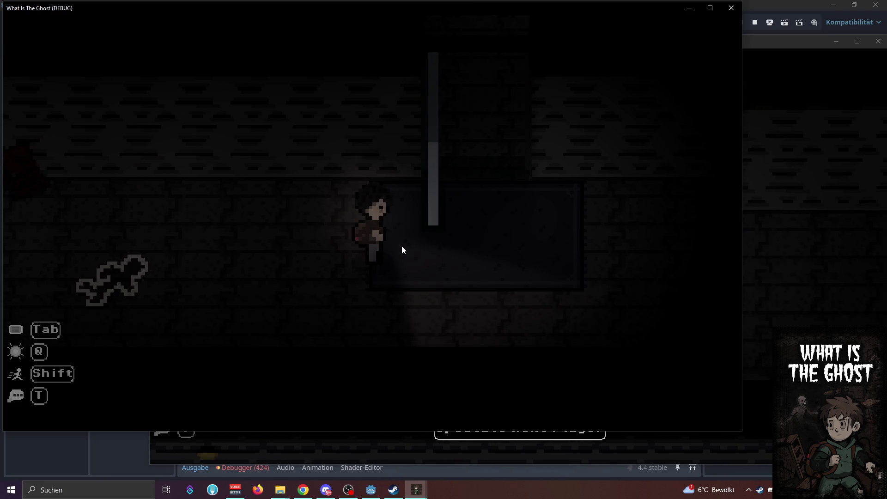
key("d")
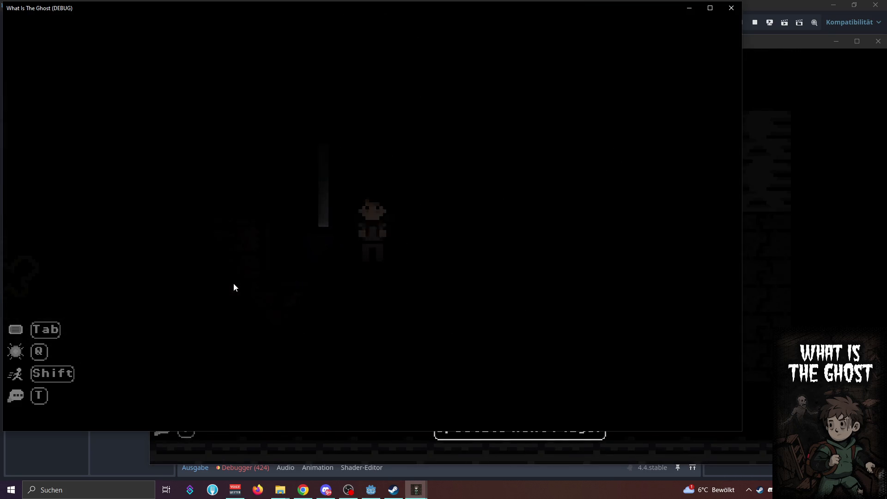
Walk through the room to the doorway while comparing both game windows
key("s")
key("s")
key("a")
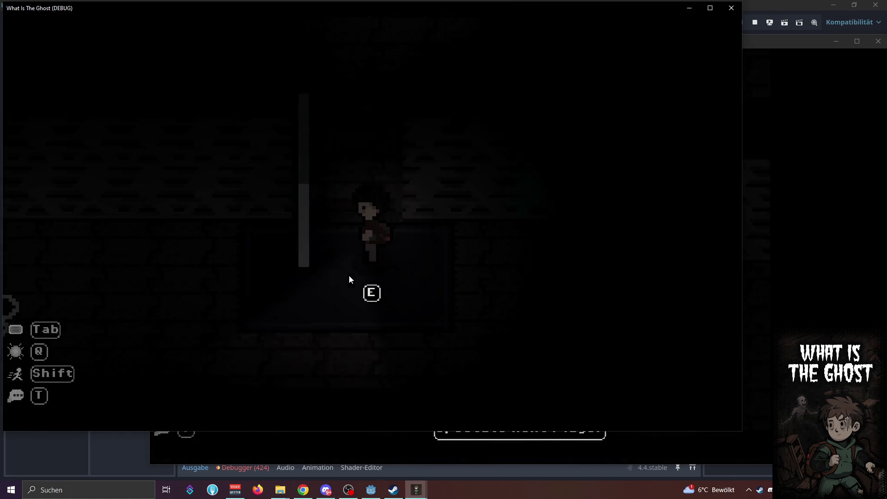
key("a")
key("s")
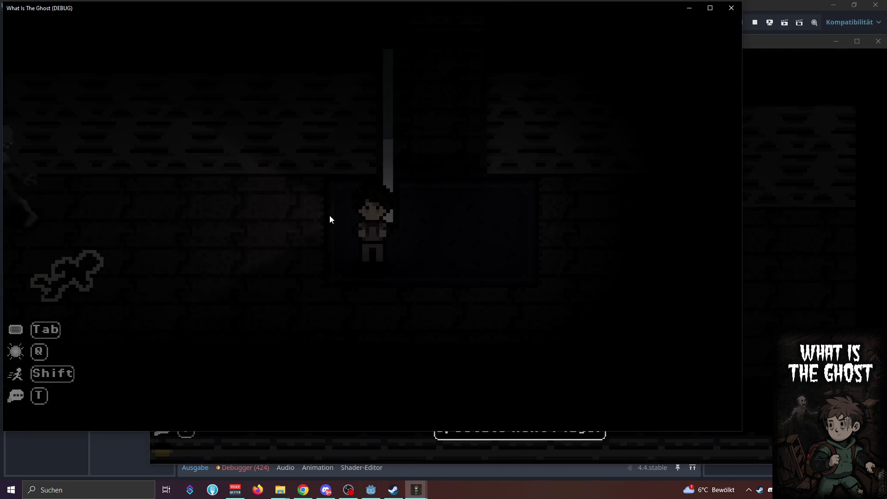
key("d")
key("w")
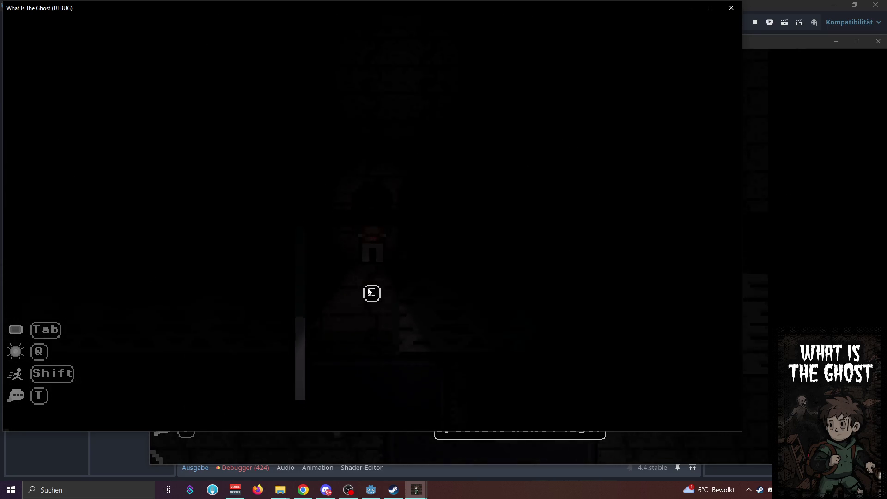
left_click(781, 238)
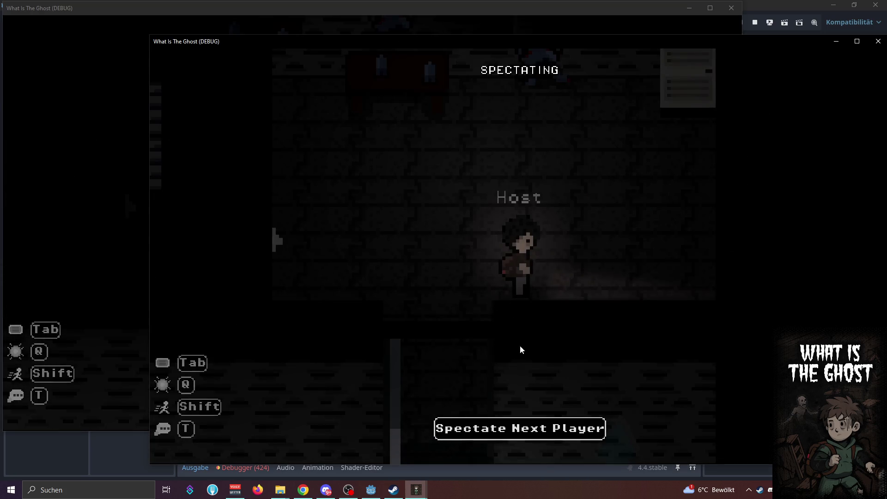
left_click(129, 226)
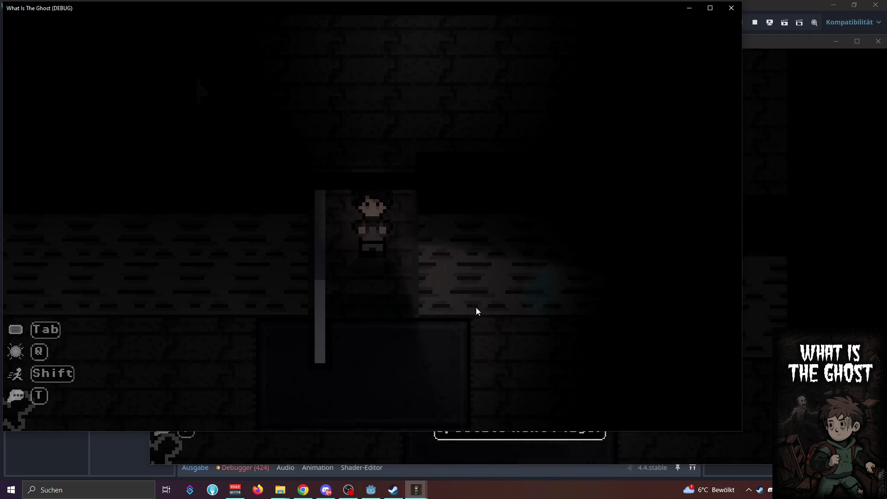
left_click(777, 231)
left_click(139, 277)
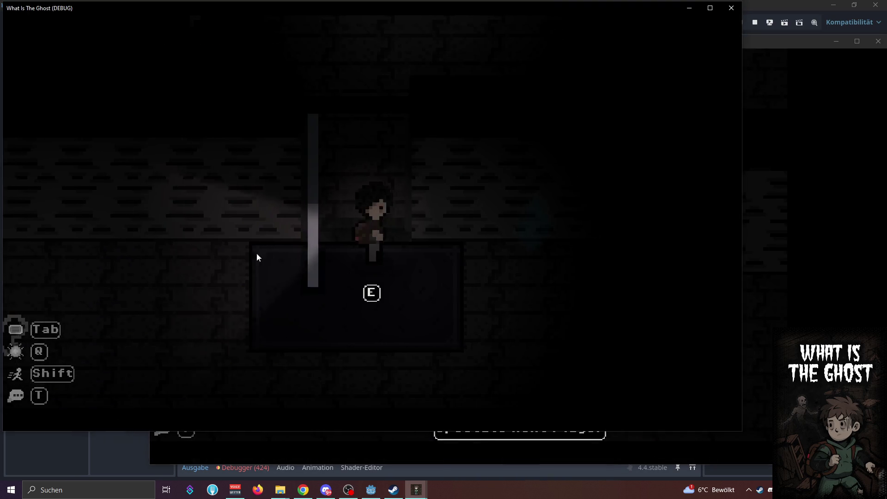
Open and dismiss the extraction prompt at the exit and again at the red marker
key("e")
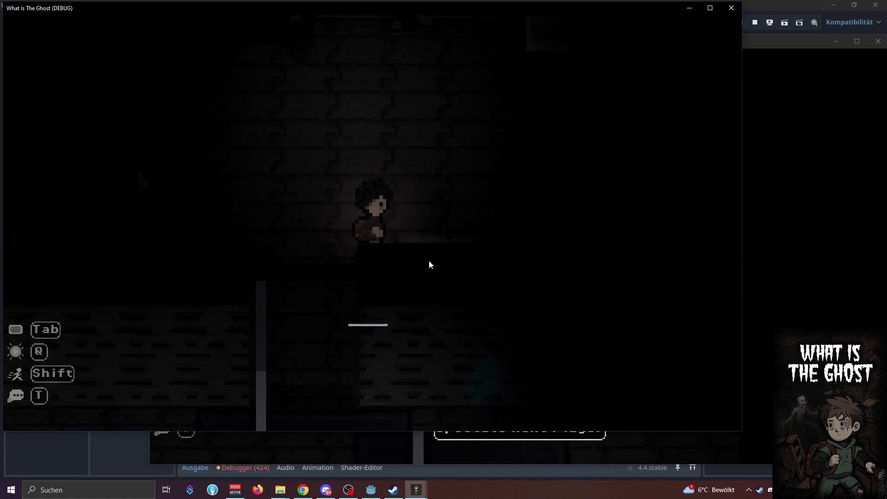
key("e")
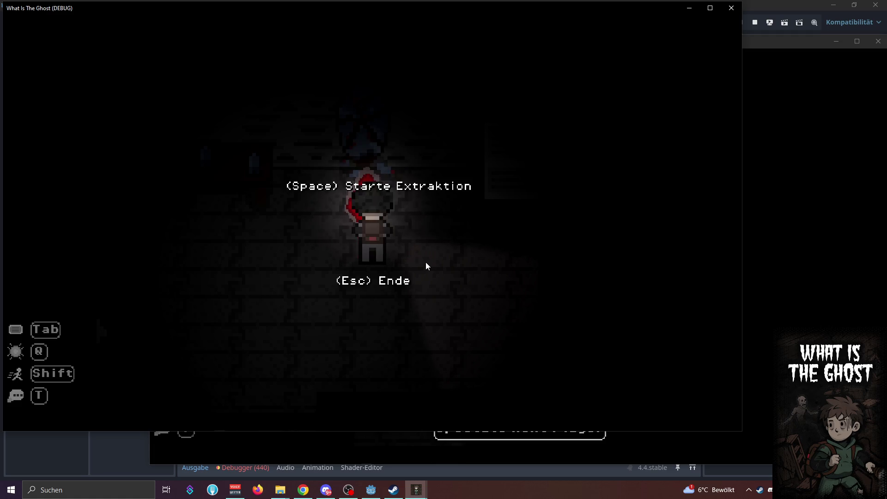
key("Escape")
key("s")
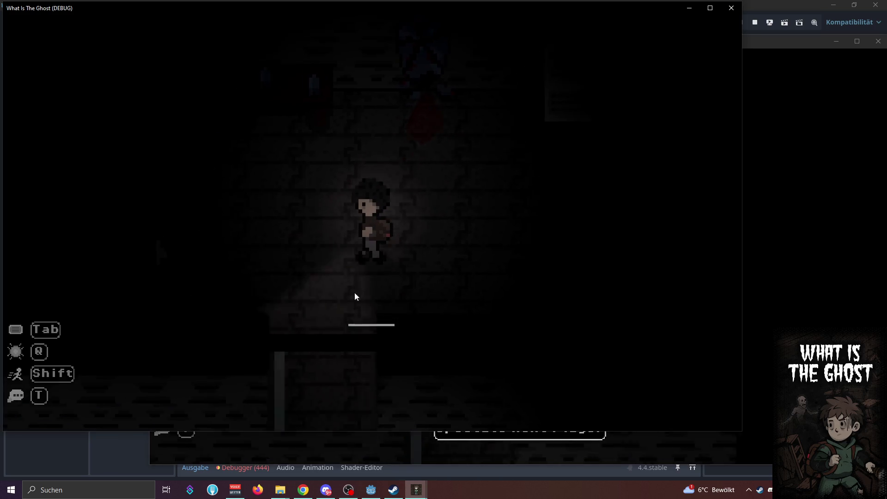
key("s")
key("a")
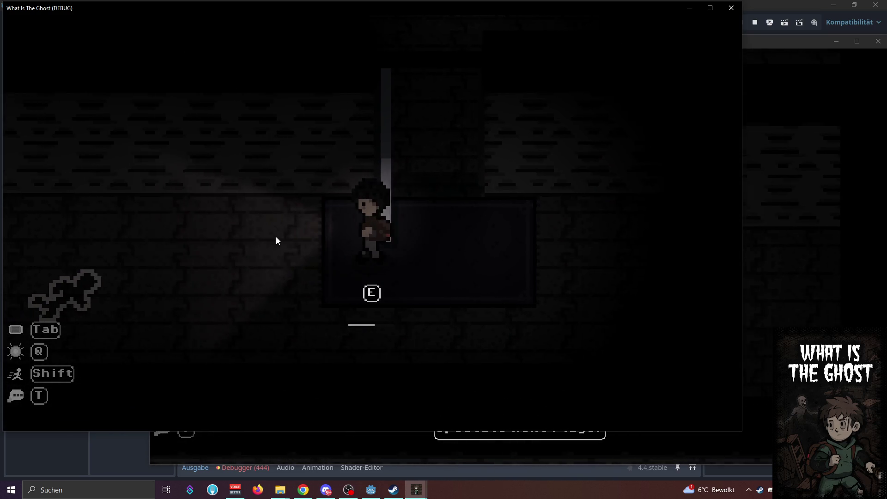
key("a")
key("e")
key("Escape")
key("e")
key("Escape")
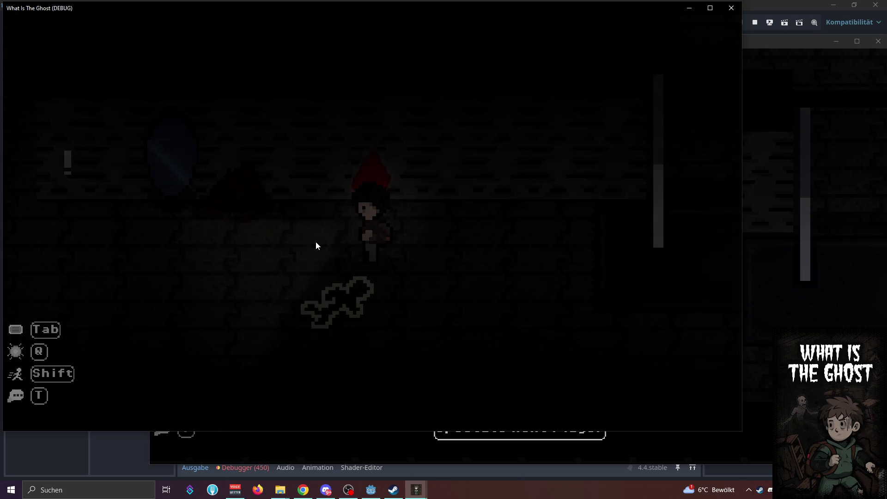
Dismiss one more extraction prompt, walk left away from the outline, and bring the spectating window forward
key("w")
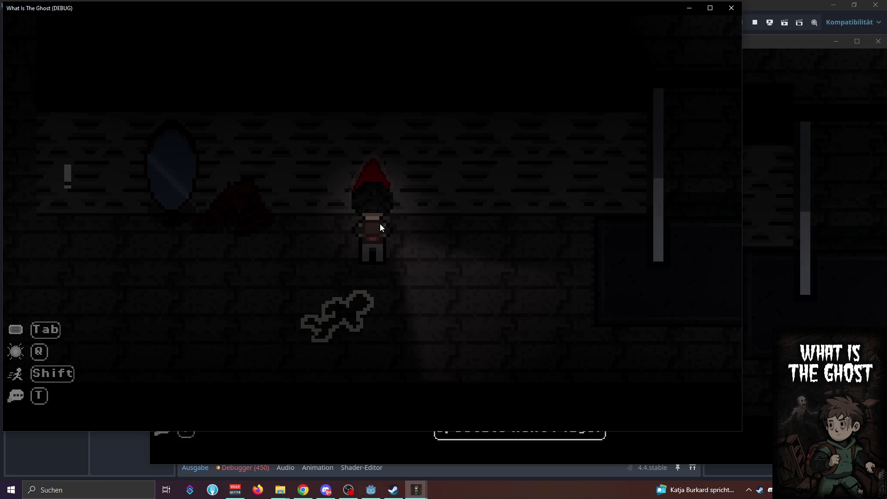
key("e")
key("Escape")
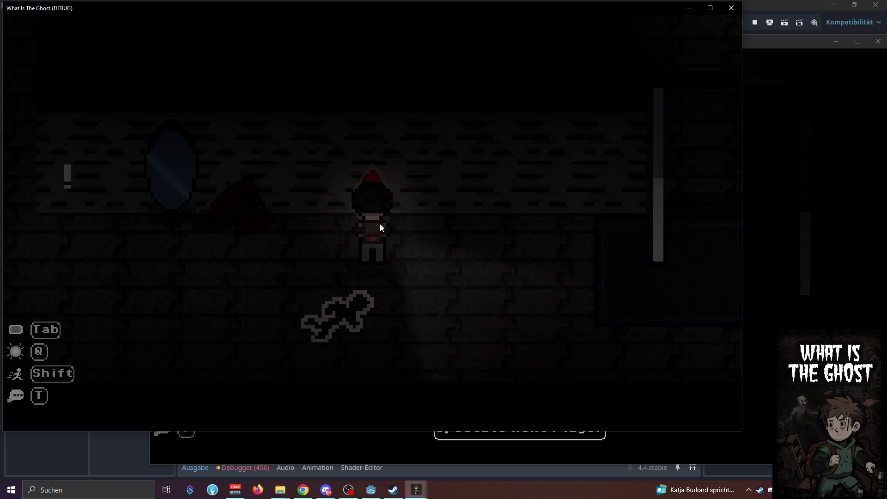
key("s")
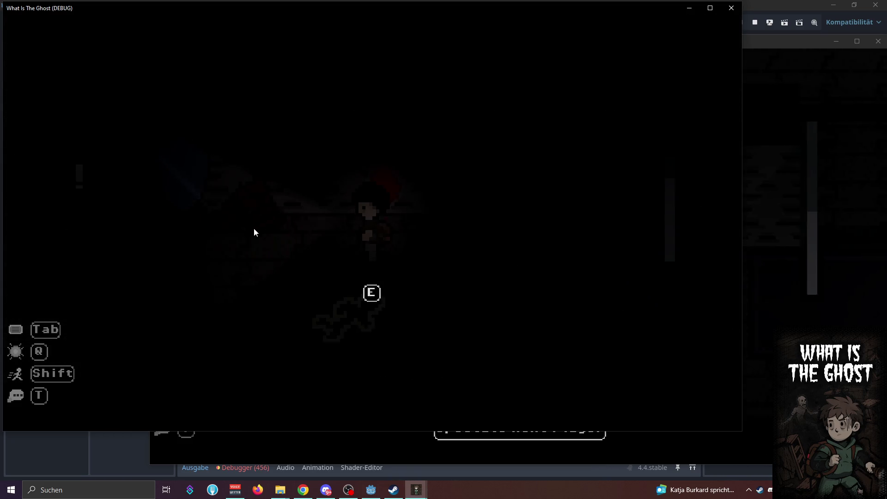
key("a")
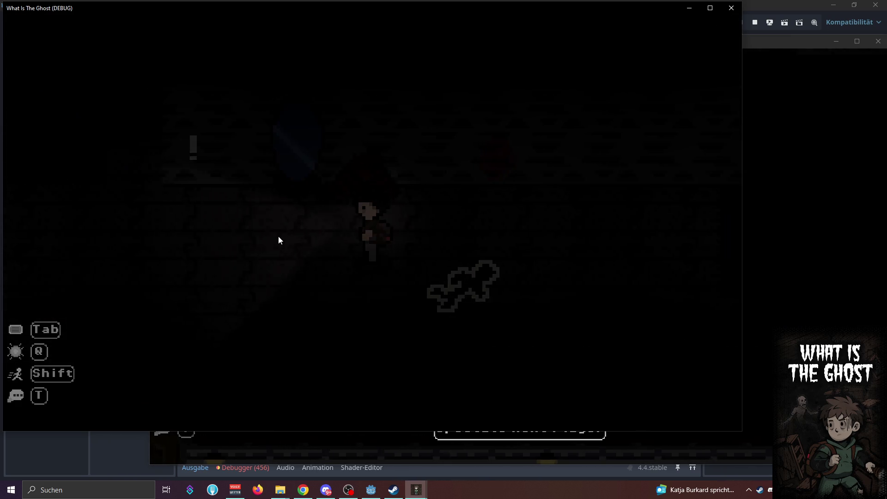
key("a")
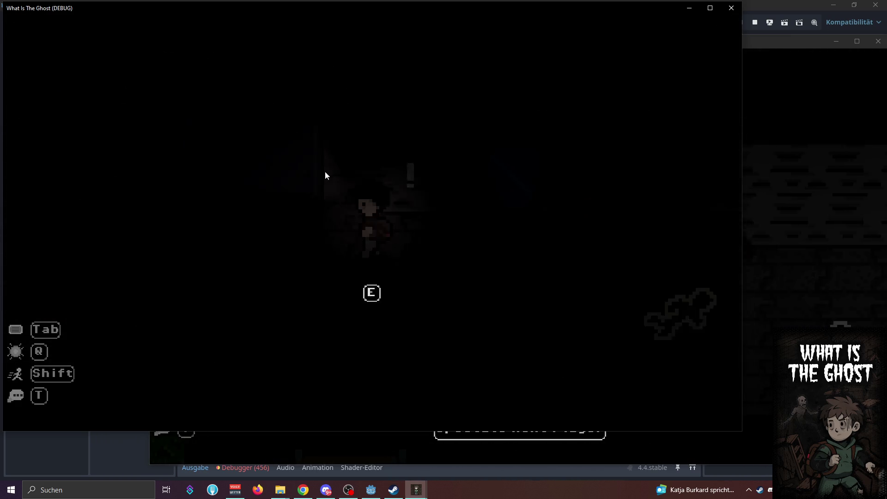
key("a")
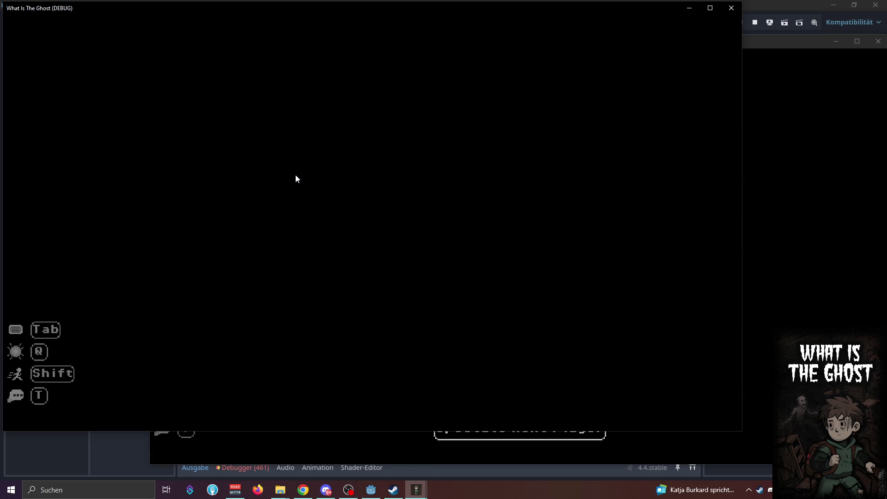
left_click(768, 54)
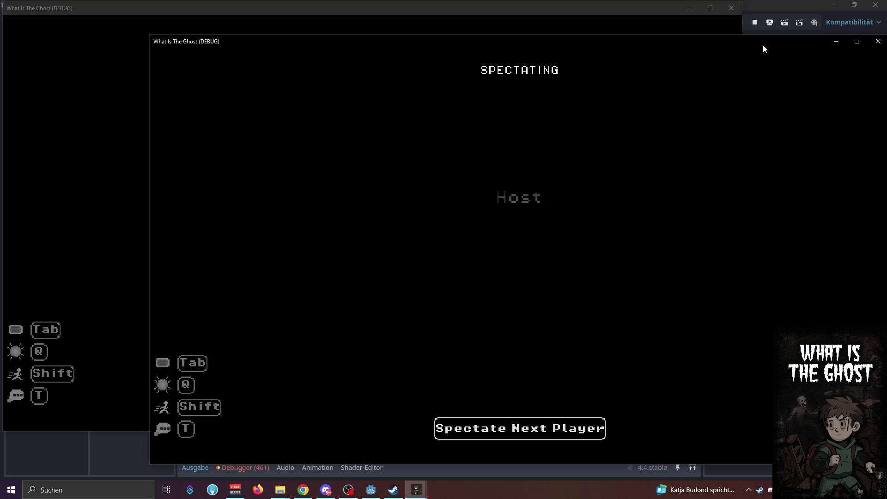
Compare Session 1 and Session 2 errors, then open the player.gd:1003 RPC-on-self error
left_click(260, 470)
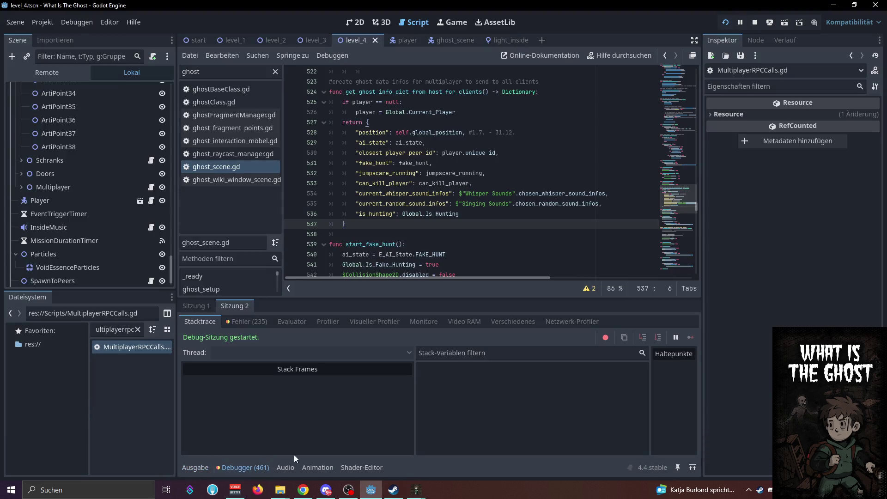
left_click(245, 322)
left_click(189, 309)
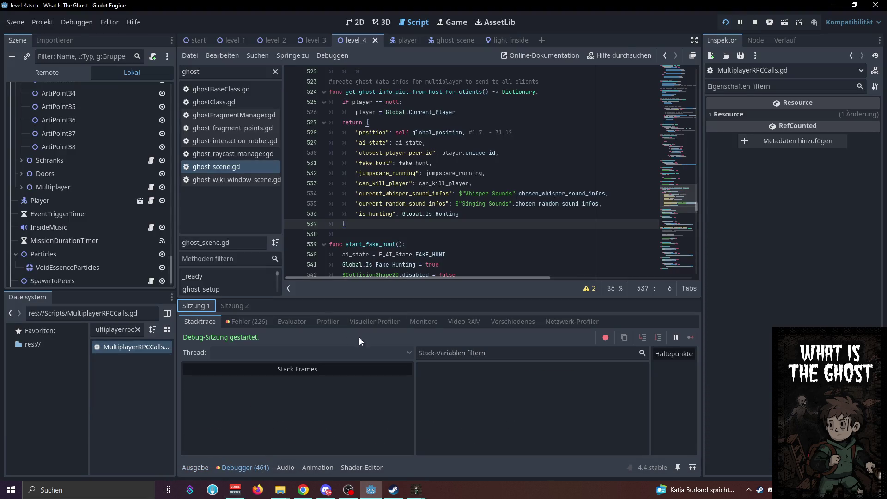
left_click(247, 322)
left_click_drag(695, 429, 697, 456)
left_click(243, 306)
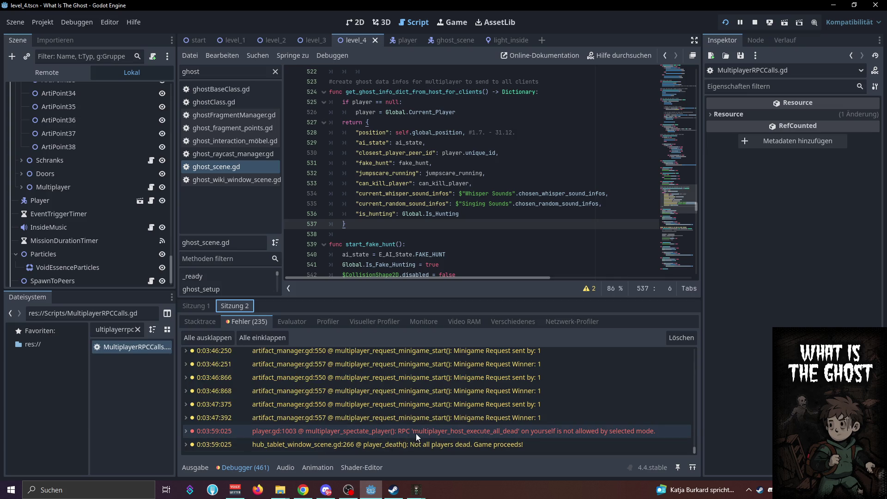
double_click(404, 436)
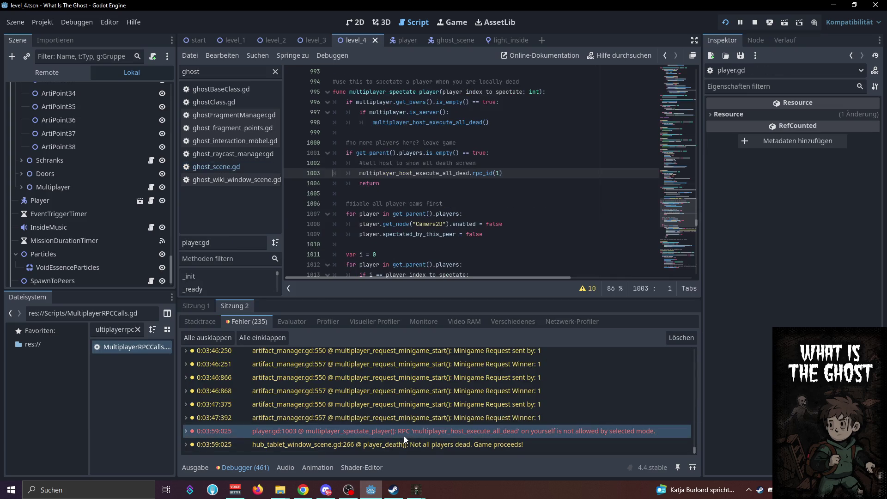
double_click(421, 174)
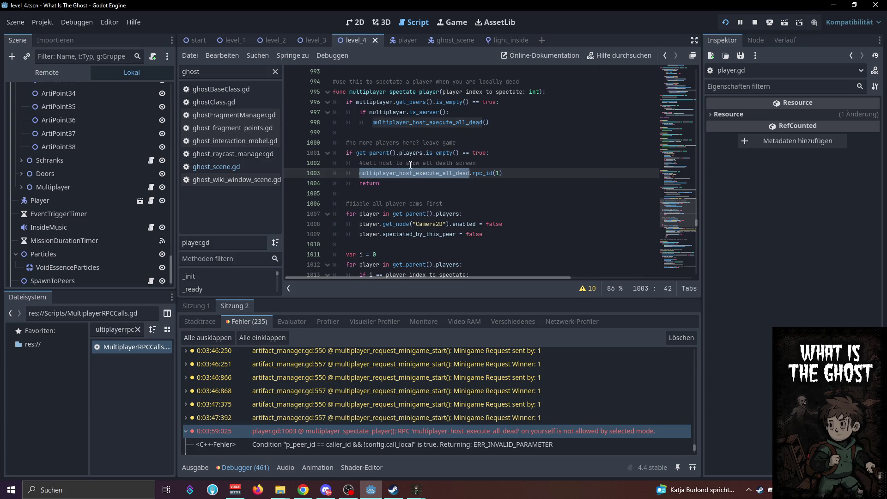
left_click(446, 167)
scroll(415, 185, "up", 1)
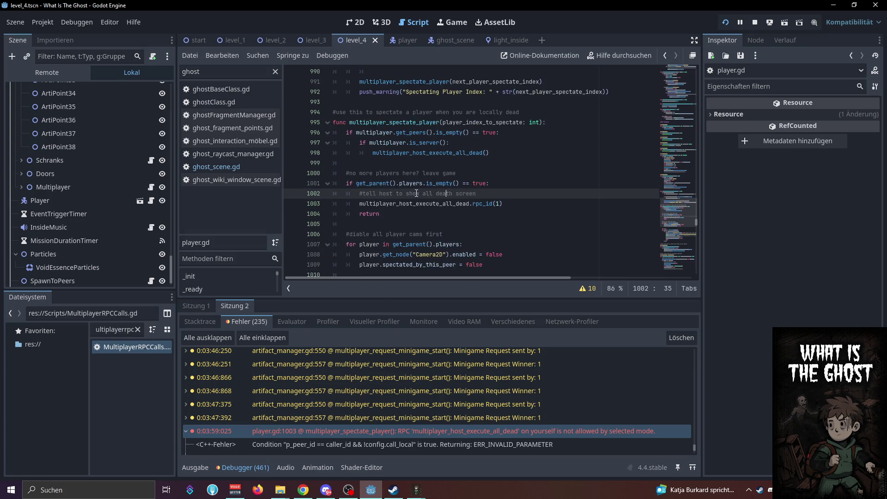
double_click(411, 204)
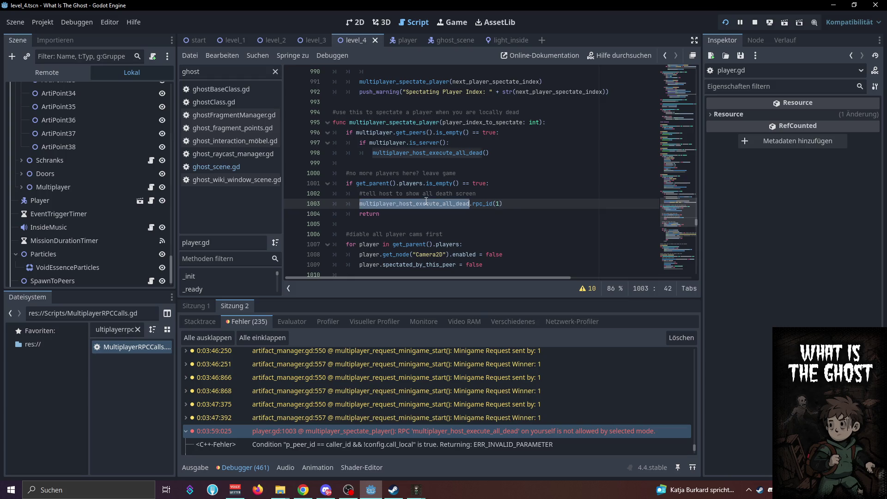
key("shift+F3")
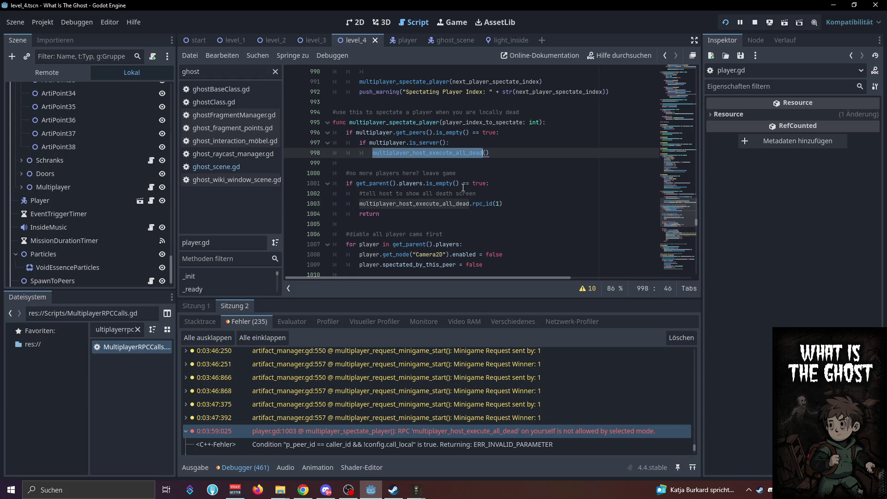
double_click(406, 122)
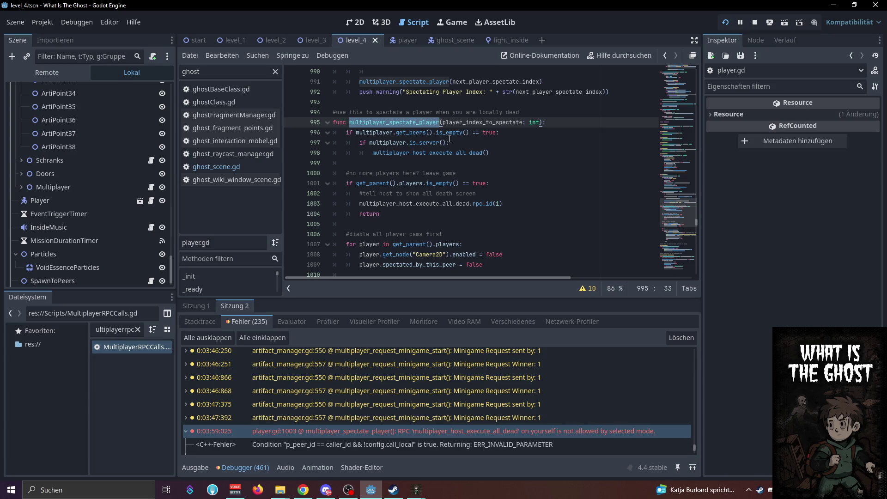
left_click(480, 142)
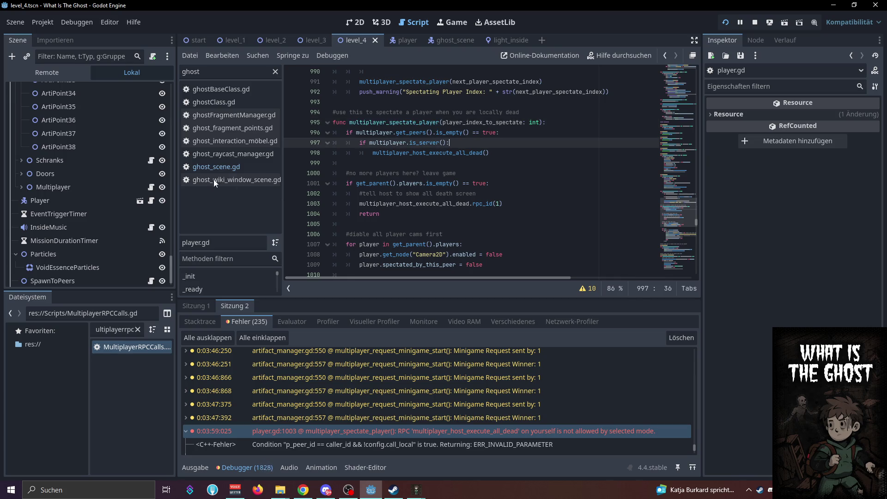
Show the running game's remote scene tree and Session 1's Level_1/Ghost node-not-found errors
left_click(40, 71)
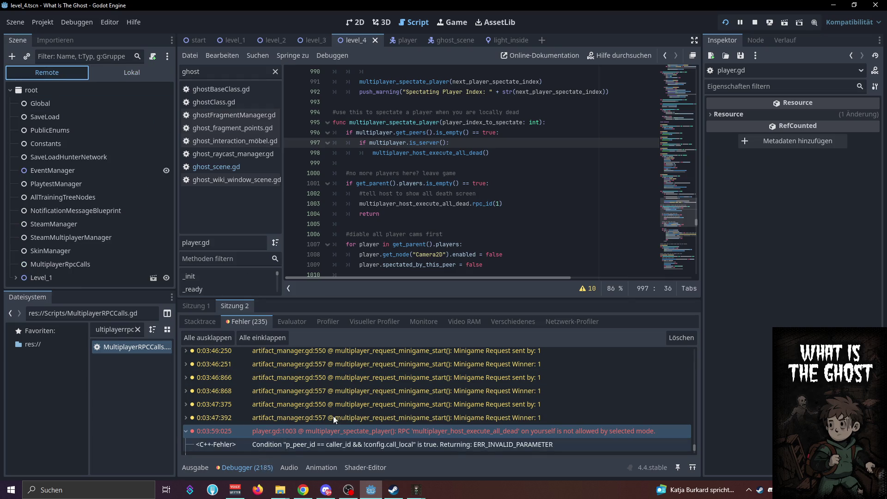
scroll(489, 428, "down", 4)
left_click(240, 470)
left_click(238, 469)
left_click(197, 308)
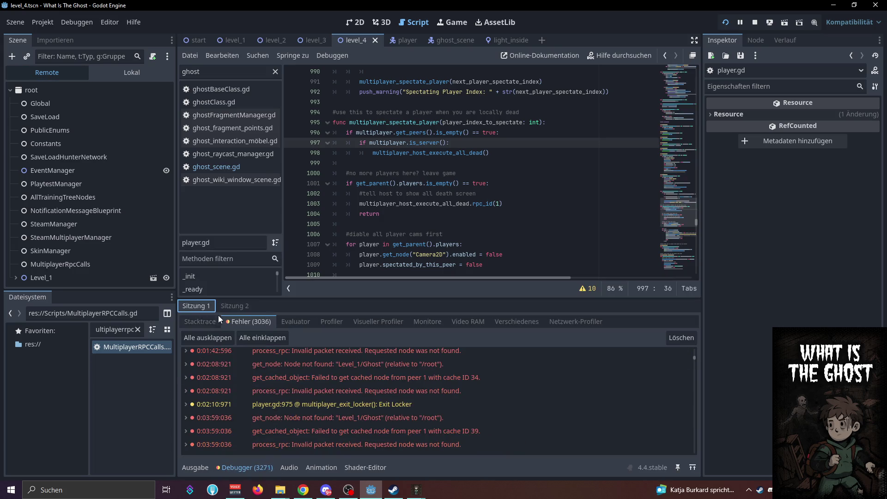
left_click_drag(695, 359, 695, 476)
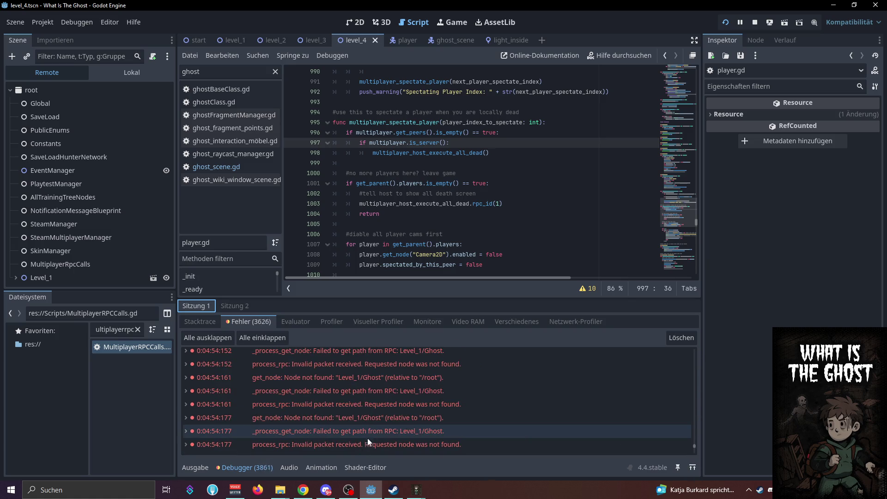
Check the black, spectating and first game windows, then return to the Godot editor
mouse_move(416, 490)
left_click(437, 472)
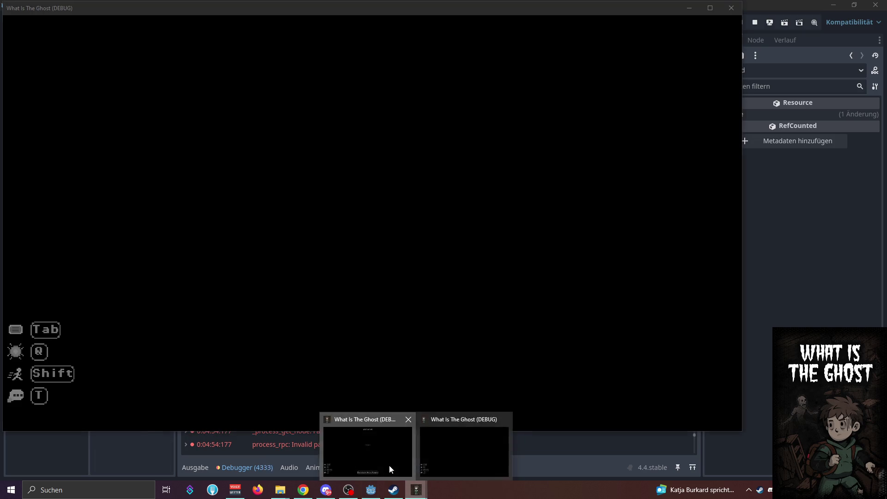
left_click(389, 469)
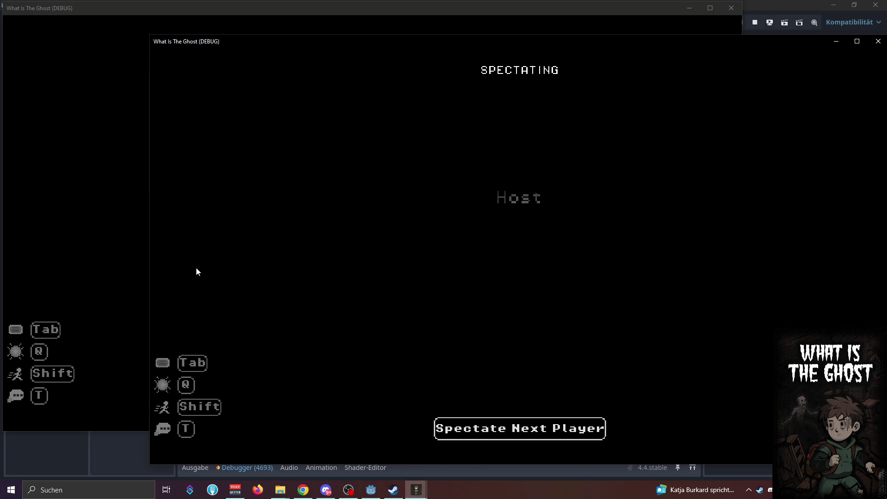
left_click(124, 214)
left_click(303, 471)
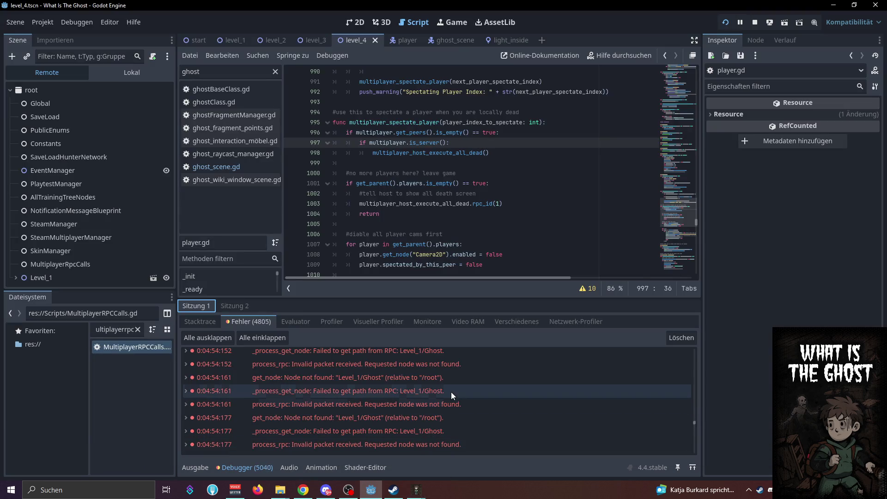
Inspect Session 2's RPC error alongside the multiplayer_spectate_player code around line 996
left_click(232, 310)
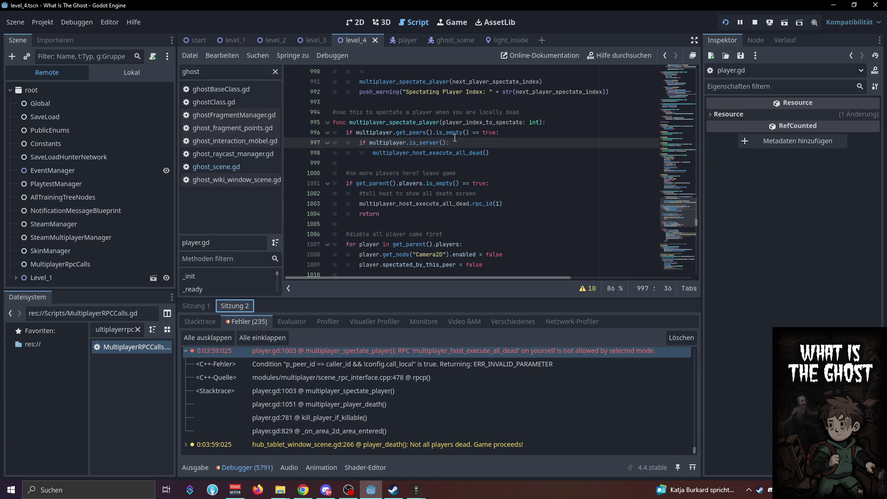
left_click(343, 132)
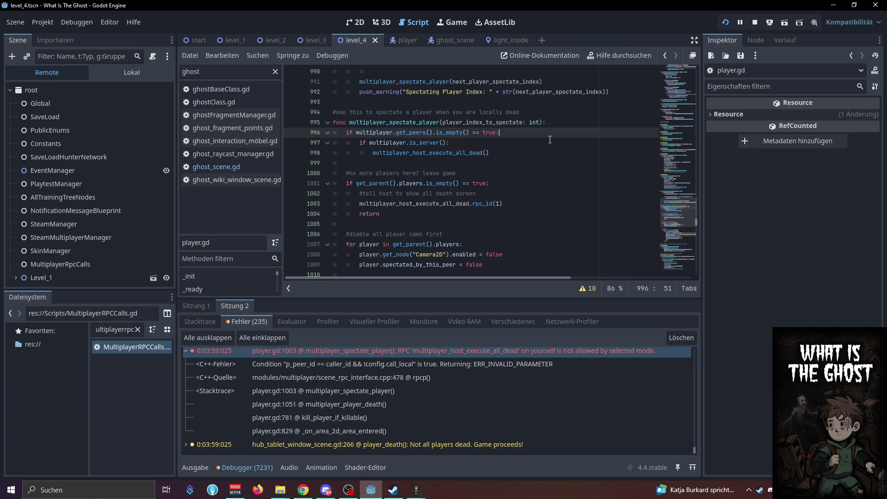
scroll(529, 166, "down", 5)
scroll(529, 165, "down", 3)
scroll(441, 168, "up", 8)
Start a new 'var' line below the function signature, stop the game and hide the debugger
left_click(559, 123)
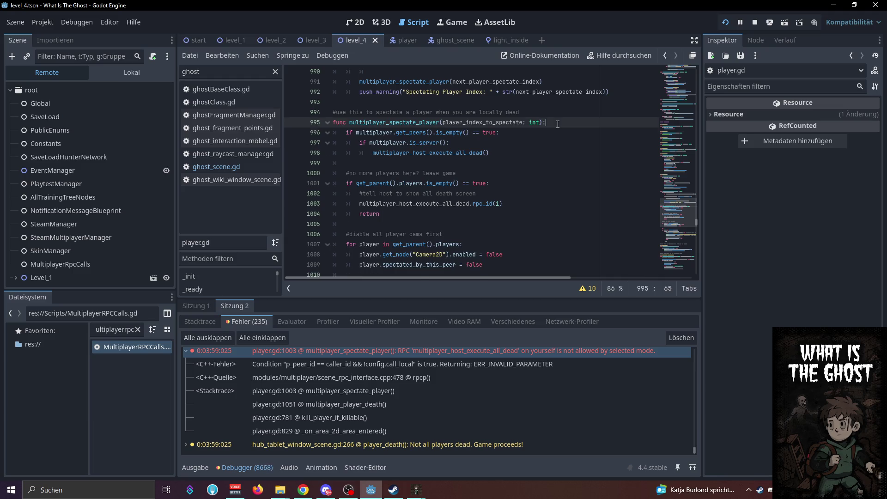
key("Return")
type("var")
left_click(757, 22)
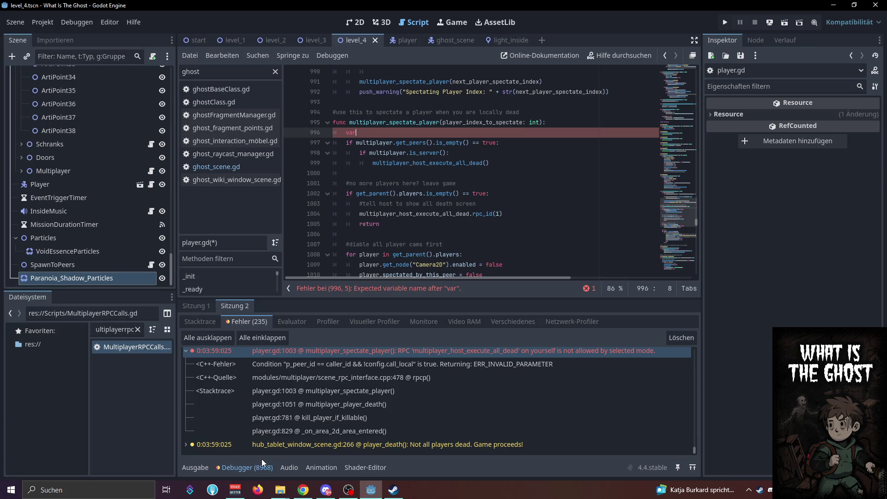
left_click(248, 467)
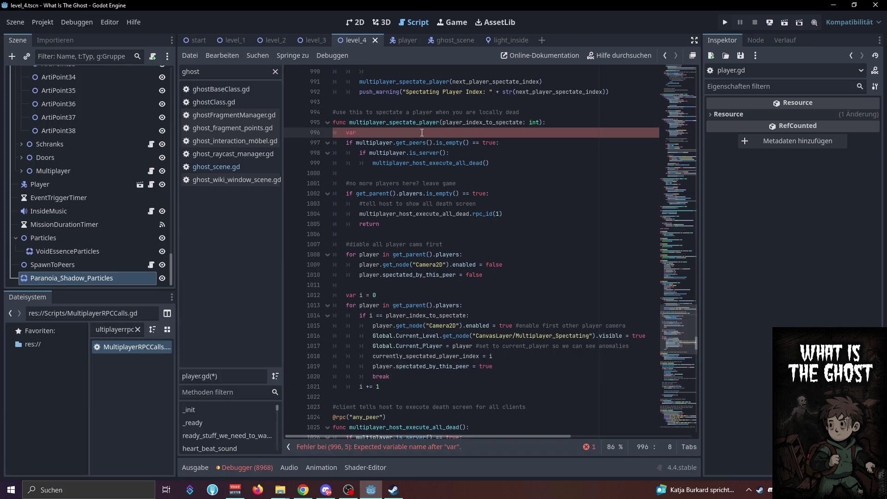
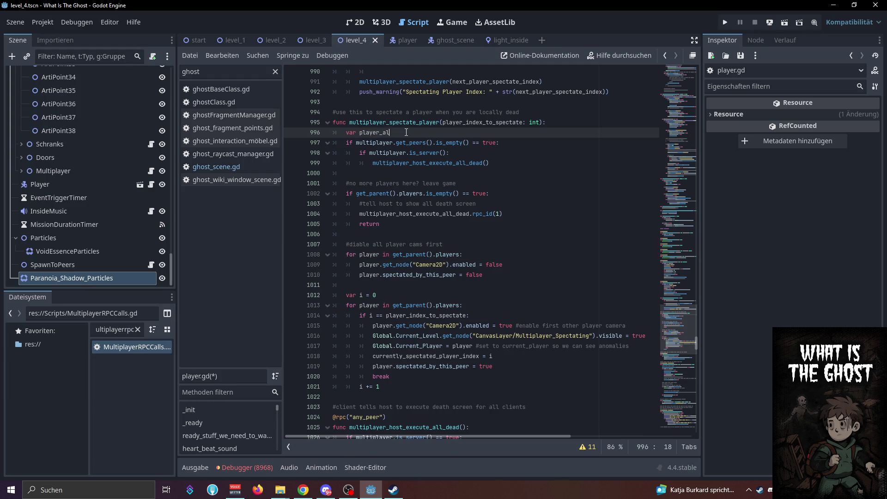
Declare var is_a_player_still_alive = false on line 996, fixing the 'flase' typo, and save player.gd
key("BackSpace")
key("BackSpace")
key("BackSpace")
type("er_alive")
key("BackSpace")
key("BackSpace")
key("BackSpace")
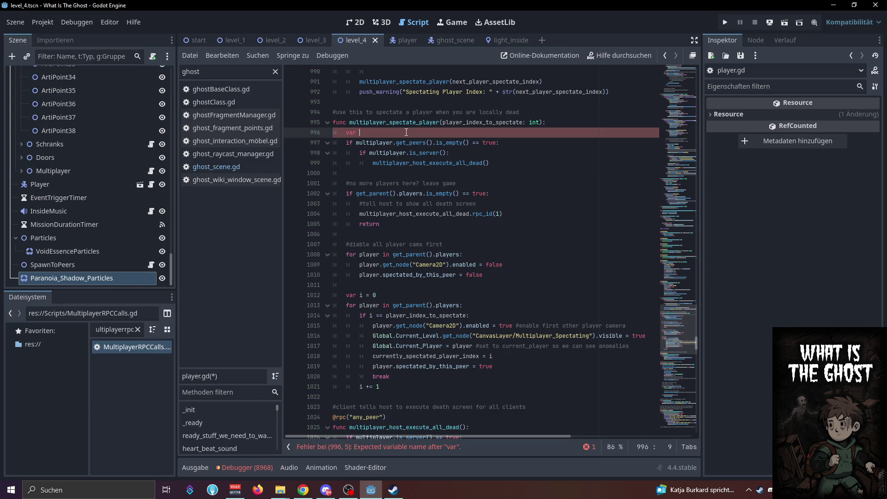
type("s_a_player_")
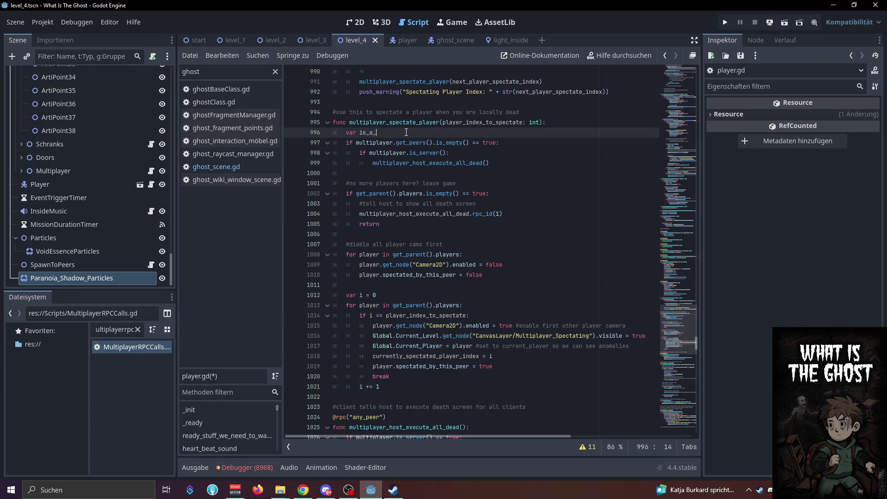
type("still_alive = ")
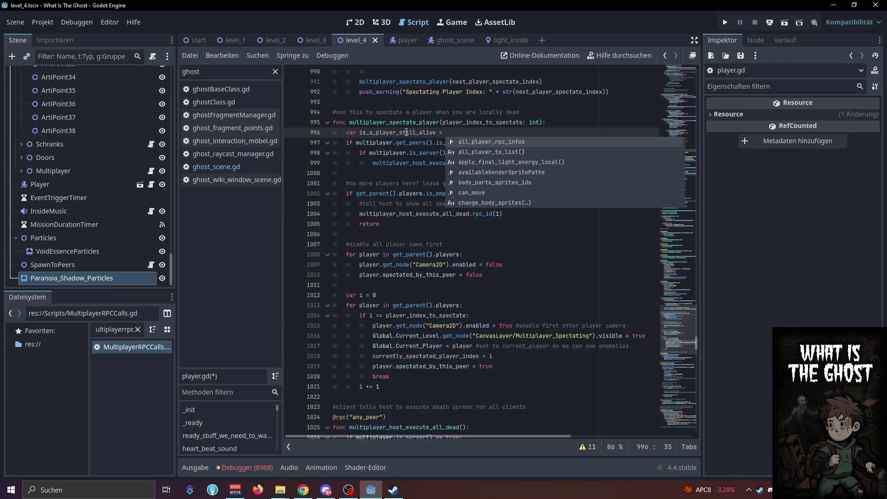
type("flase")
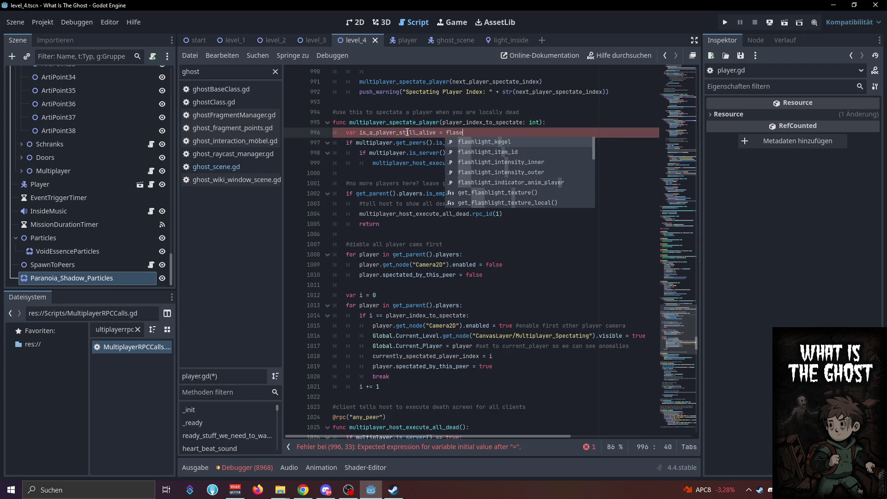
key("BackSpace")
key("BackSpace")
key("BackSpace")
key("BackSpace")
type("alse")
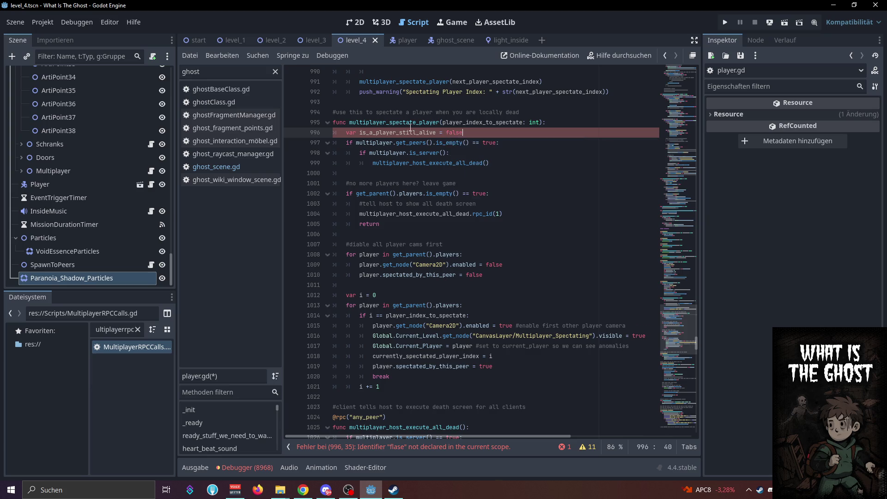
key("ctrl+s")
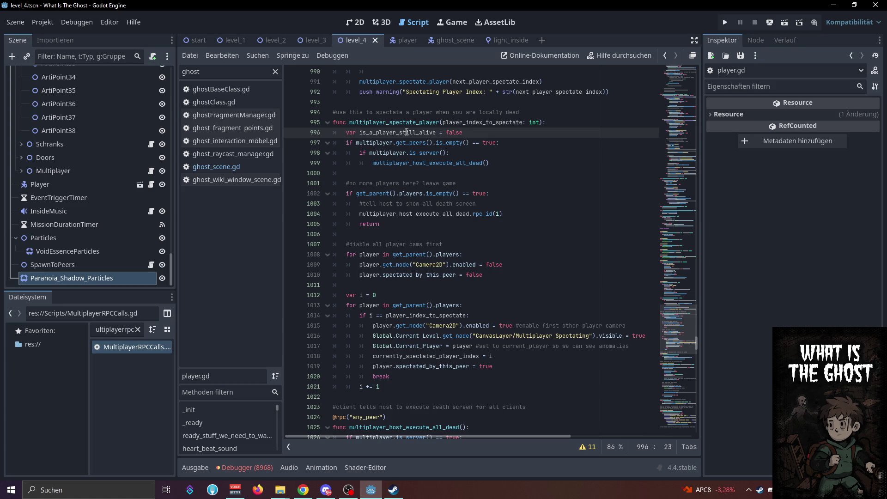
Check the new variable and the empty-peers check on line 997, then select the script filter text
double_click(407, 132)
left_click(466, 143)
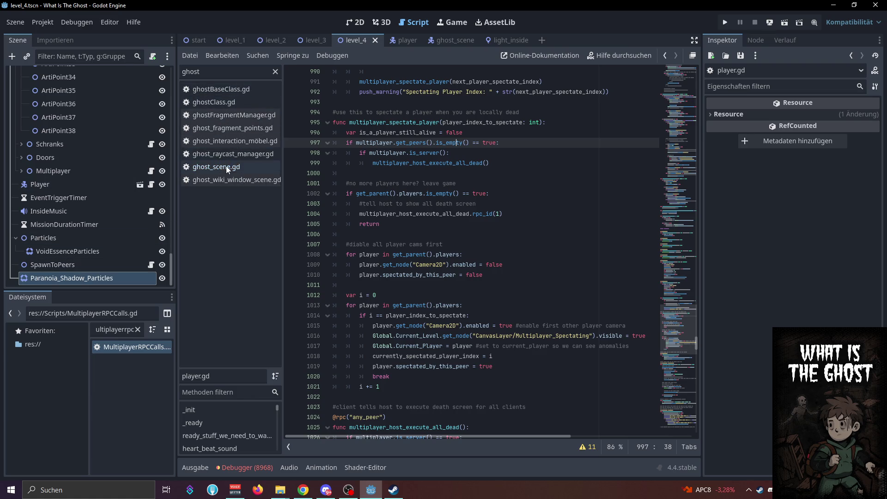
double_click(235, 70)
Open Game_Manager.gd through the 'game' script filter and search it for 'players'
type("game")
left_click(227, 90)
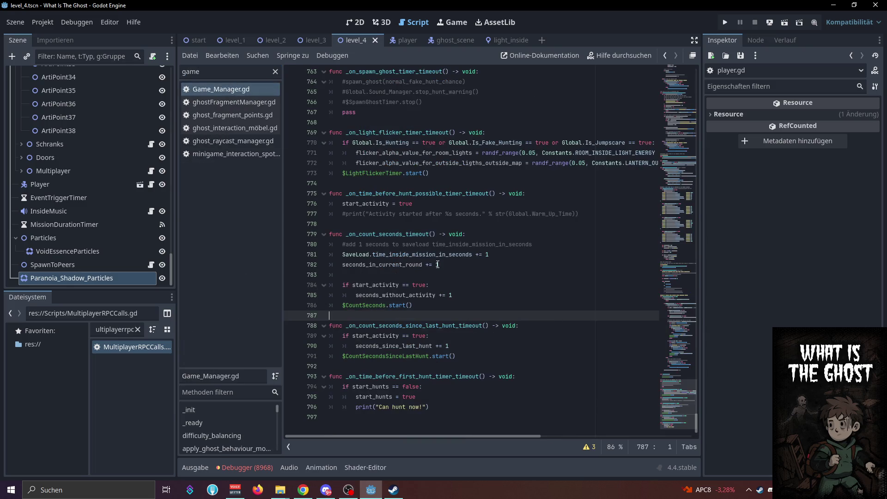
scroll(435, 297, "up", 8)
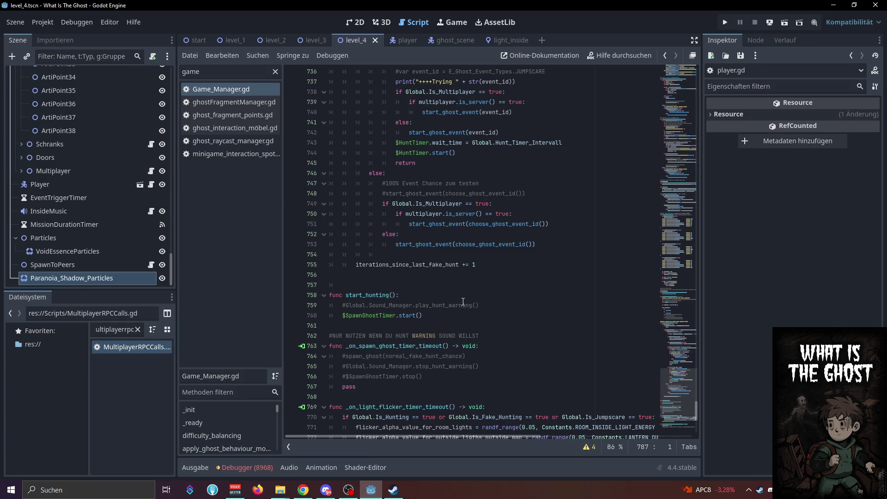
key("ctrl+f")
type("spawnpla")
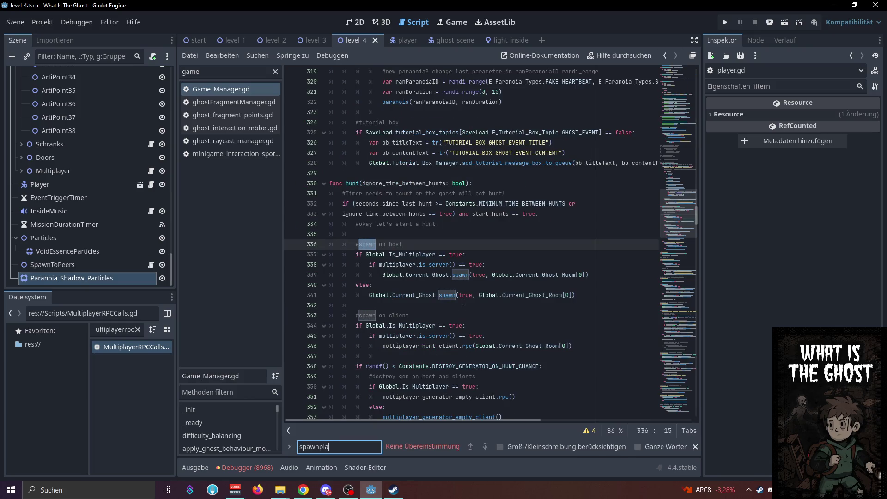
key("BackSpace")
key("BackSpace")
key("BackSpace")
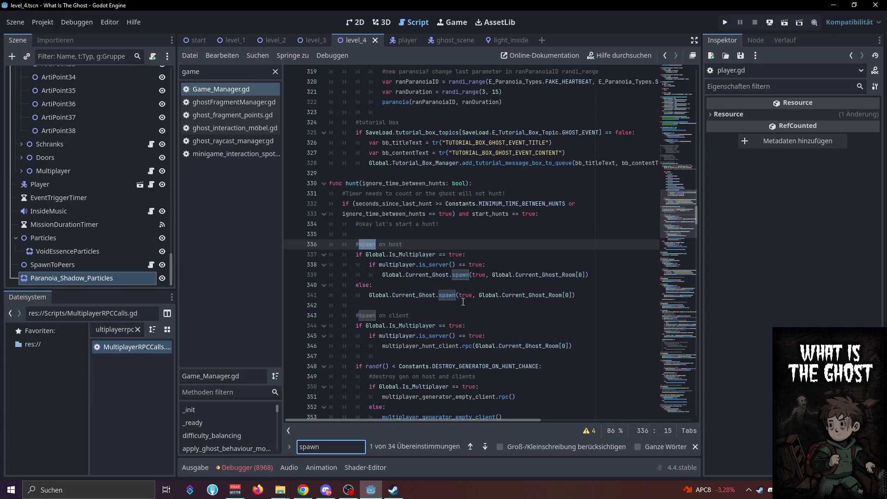
type("_")
key("BackSpace")
key("BackSpace")
key("BackSpace")
type("palyers")
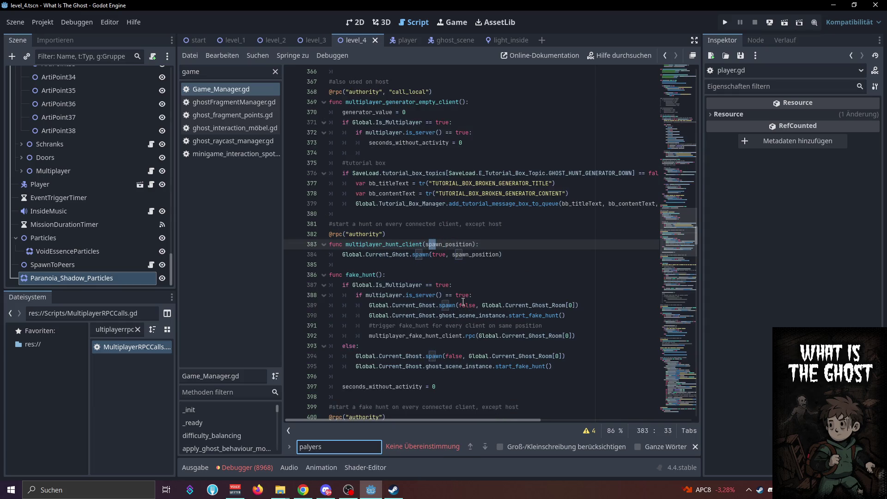
key("BackSpace")
key("BackSpace")
key("BackSpace")
type("layers")
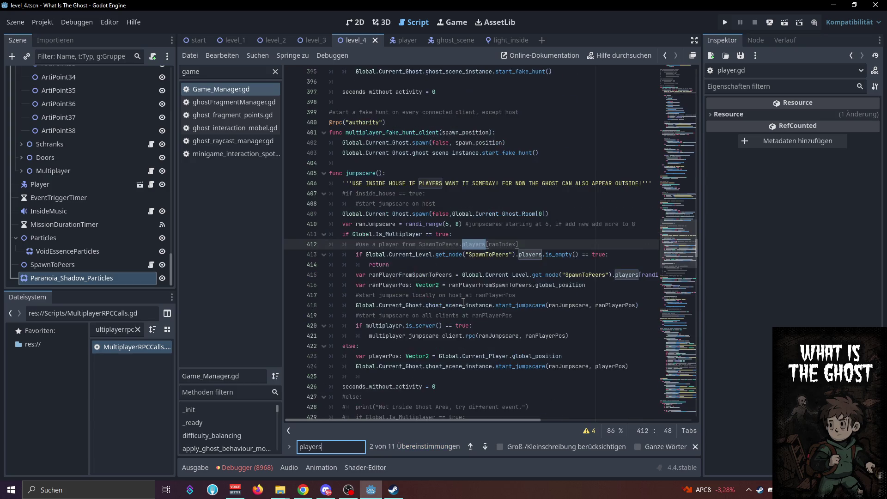
Select SpawnToPeers on line 413 and set it as the project-wide Find in Files term
left_click(620, 254)
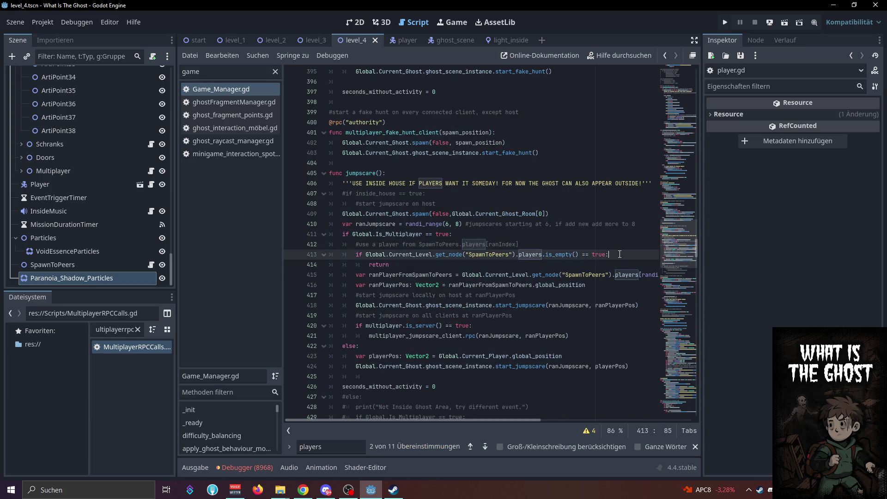
left_click_drag(616, 254, 355, 253)
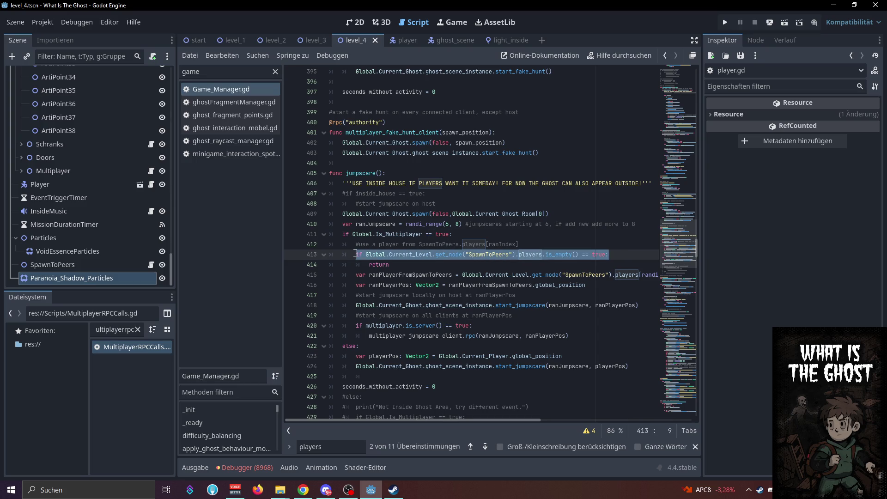
double_click(489, 254)
key("ctrl+shift+f")
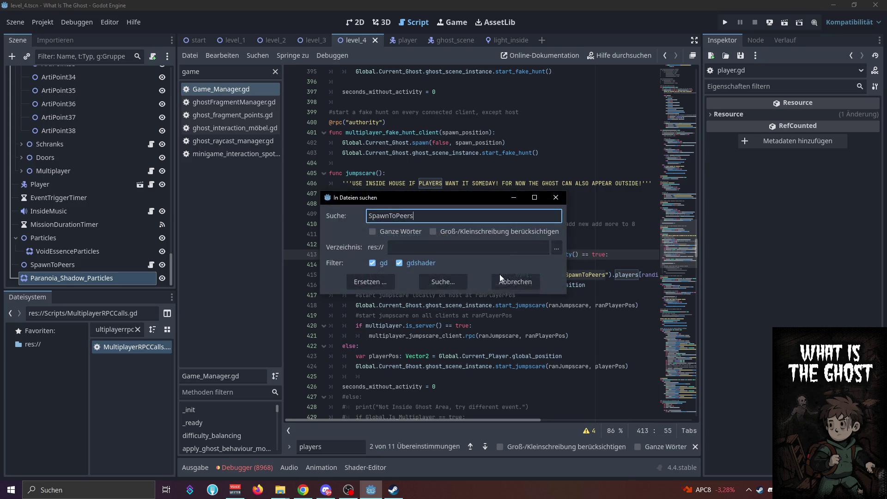
Run the SpawnToPeers search and copy the loop from the hub_tablet_window_scene.gd match
left_click(441, 281)
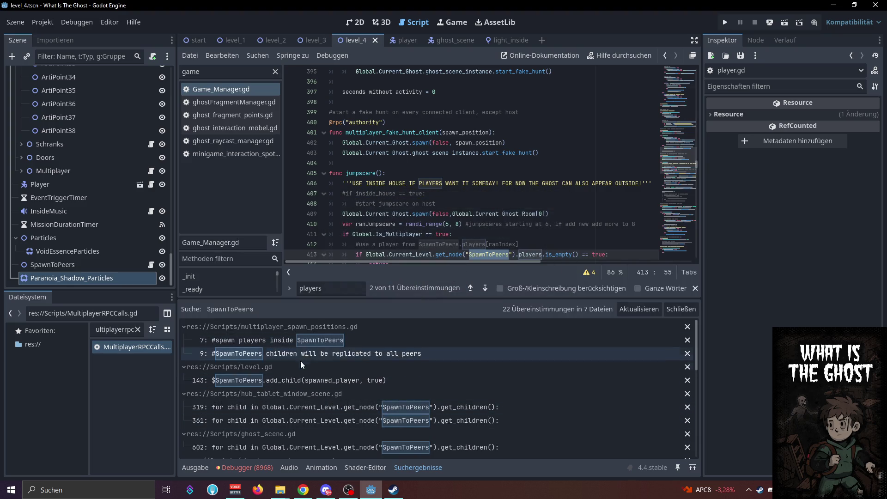
left_click(281, 410)
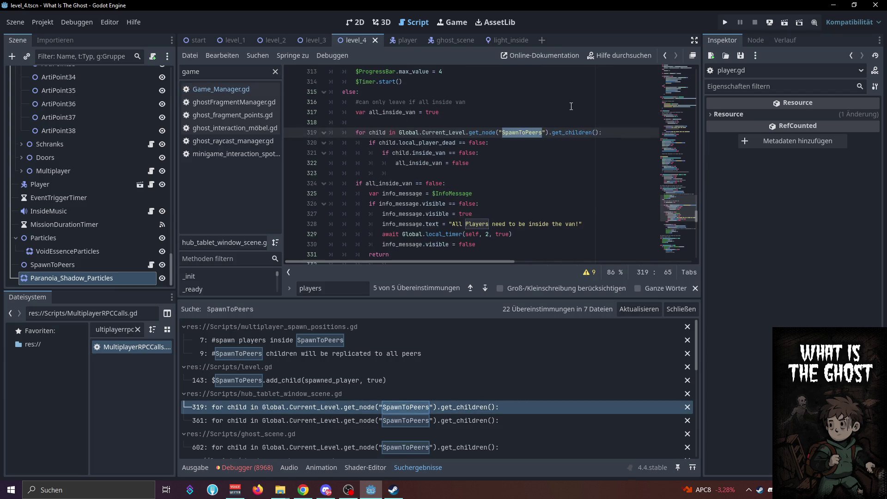
left_click_drag(487, 164, 356, 133)
key("ctrl+c")
Filter the script list by 'player' and reopen player.gd
left_click(233, 94)
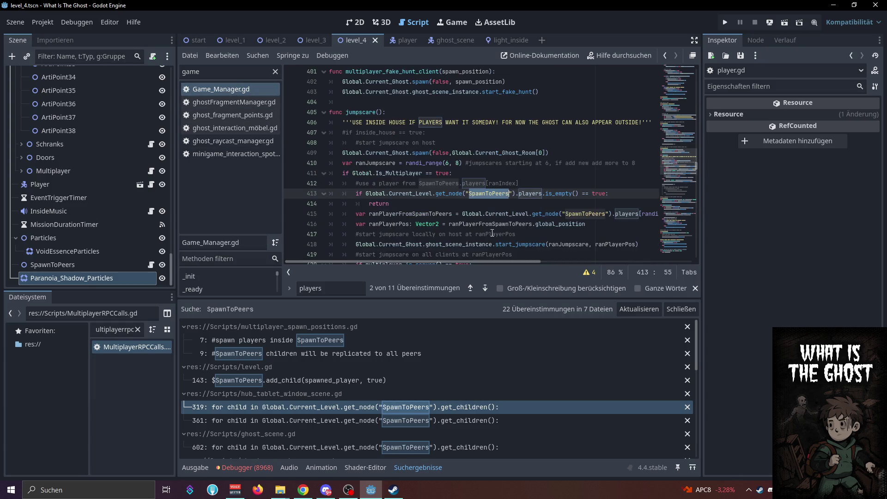
double_click(232, 75)
type("player")
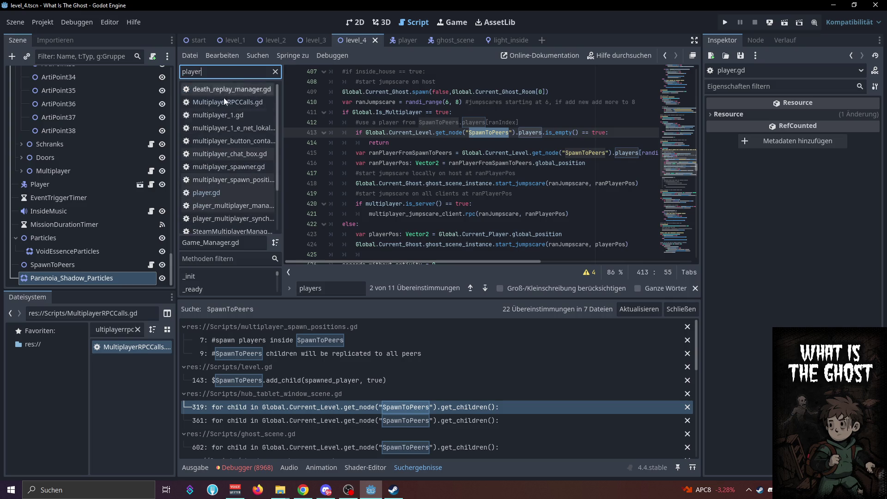
left_click(206, 192)
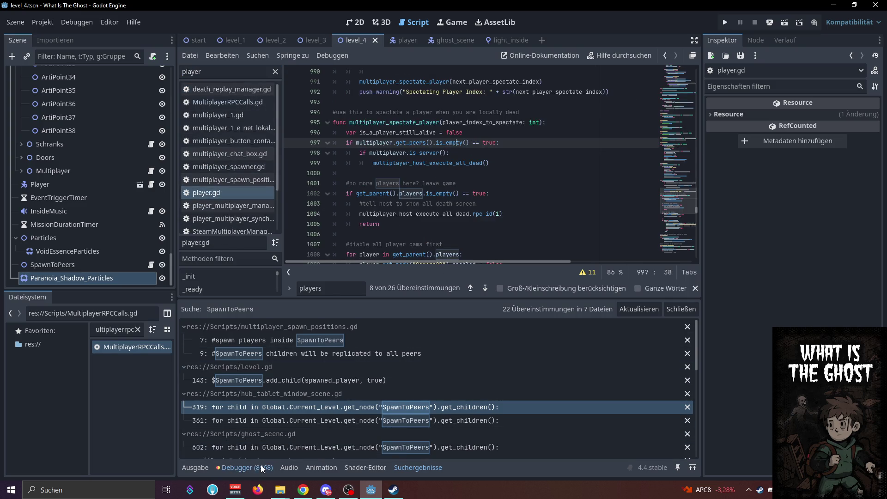
Paste the SpawnToPeers local_player_dead loop below the declaration and select the leftover inside_van check
left_click(418, 468)
left_click(509, 134)
key("ctrl+v")
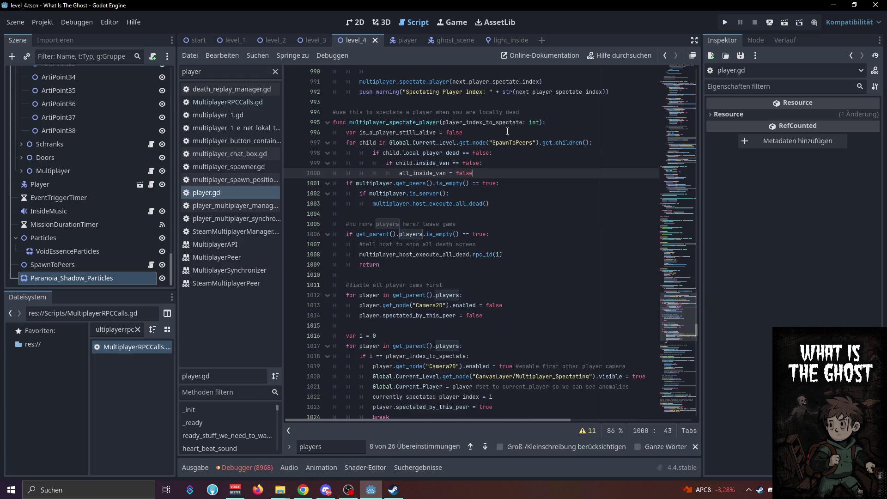
left_click(508, 156)
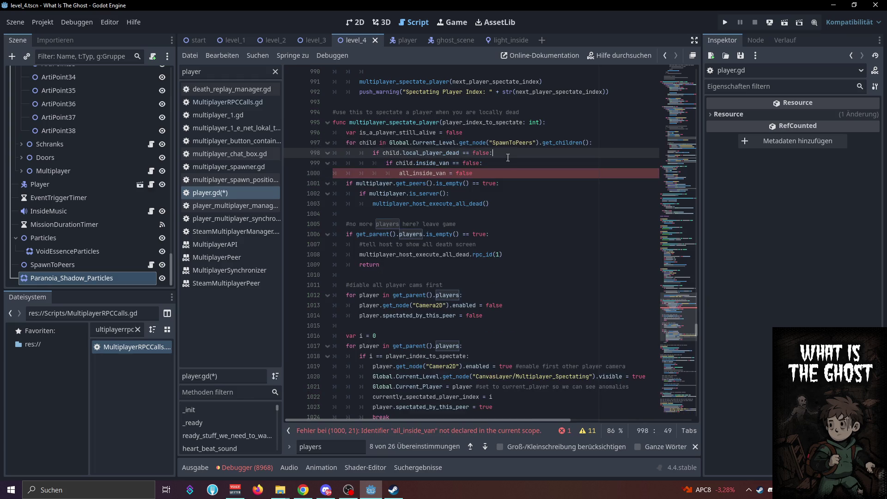
left_click(530, 172)
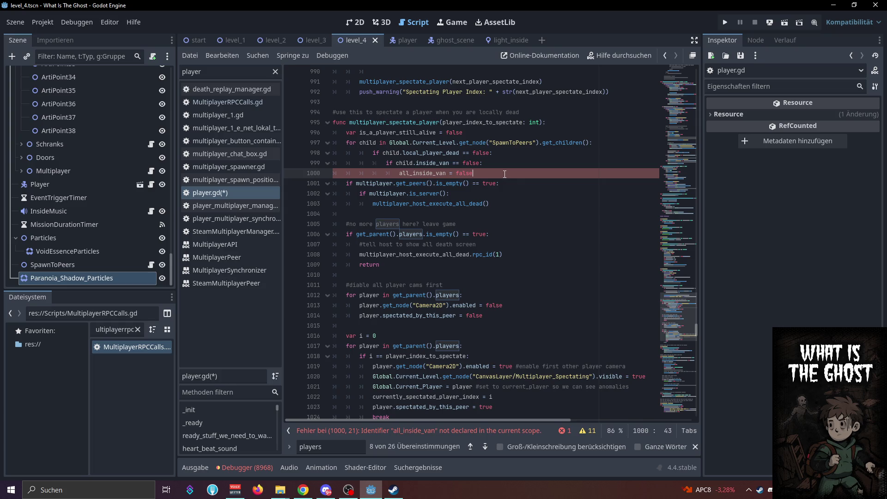
scroll(502, 175, "down", 3)
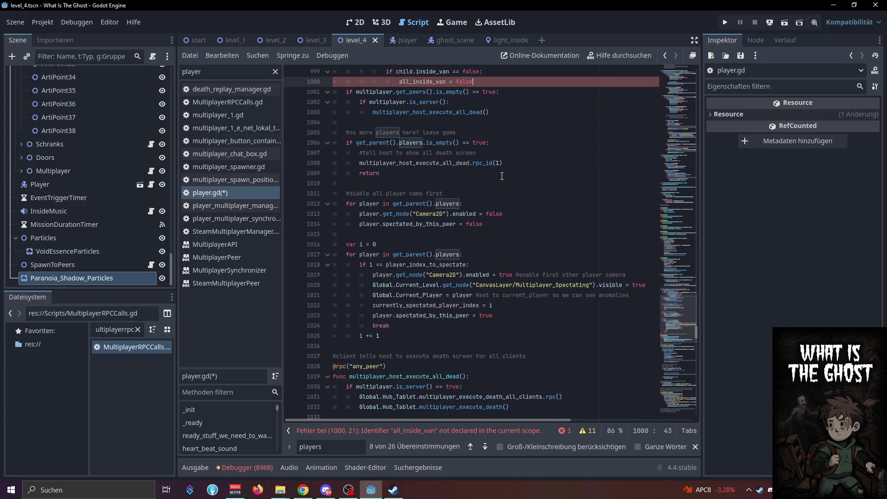
scroll(502, 176, "up", 3)
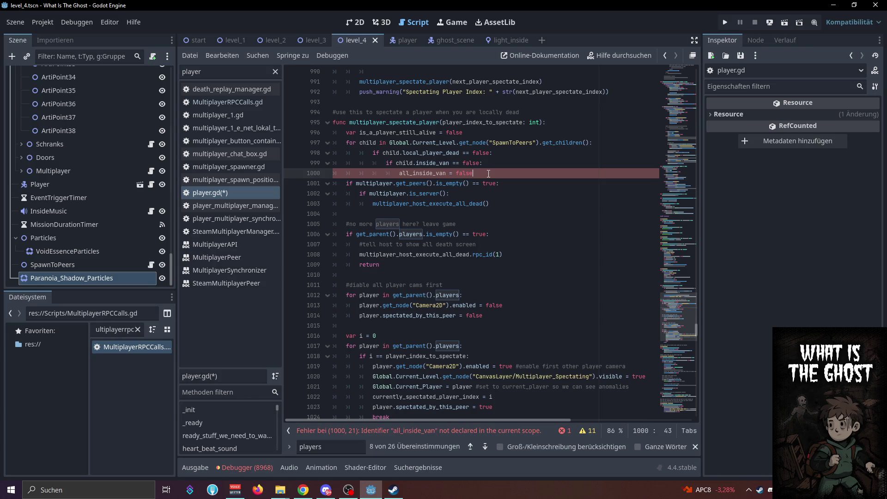
left_click_drag(473, 173, 325, 165)
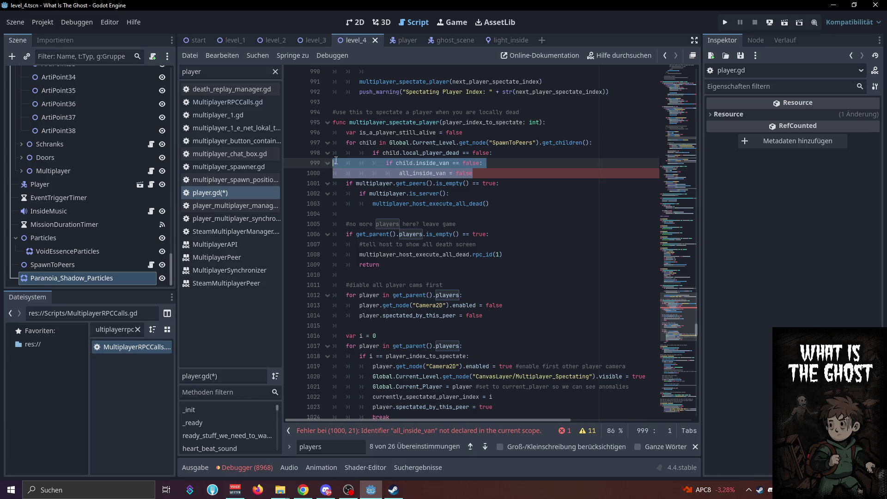
double_click(456, 133)
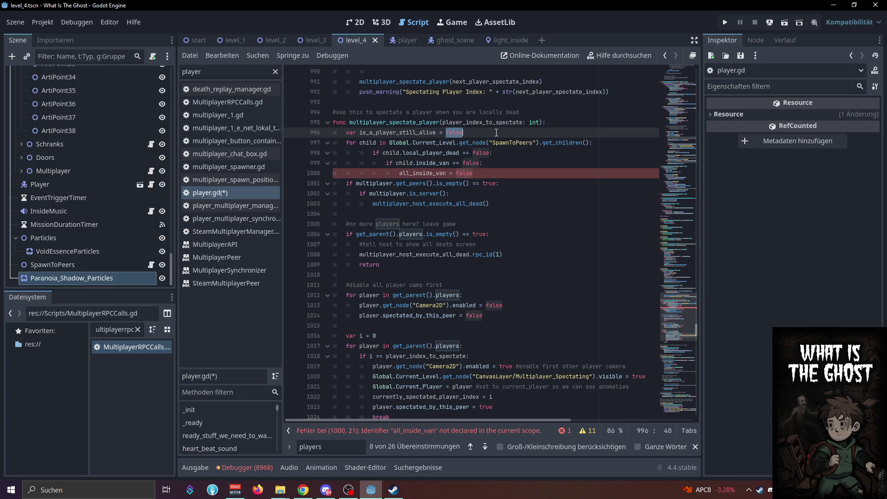
left_click(487, 133)
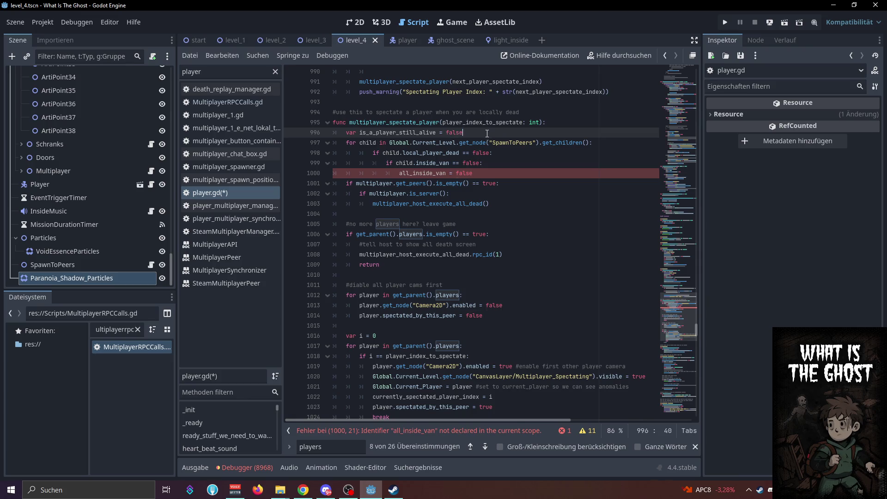
left_click_drag(472, 174, 338, 165)
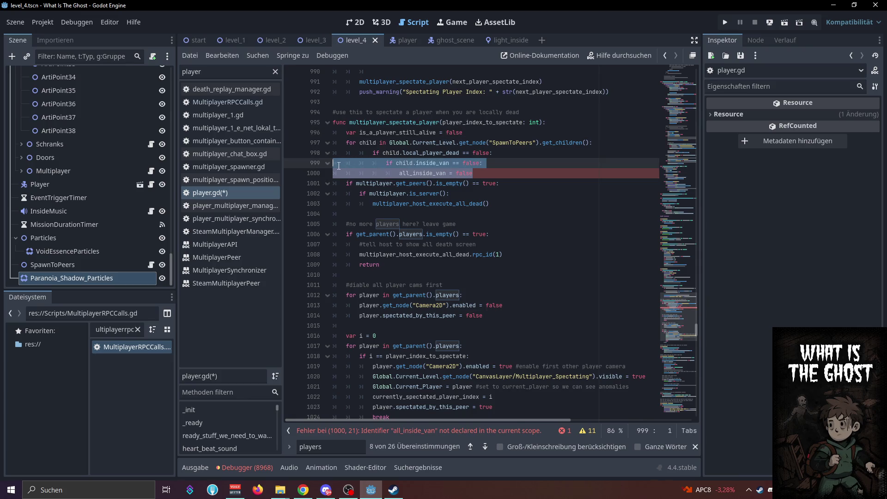
Replace the inside_van lines with is_a_player_still_alive = true inside the local_player_dead check
key("BackSpace")
key("BackSpace")
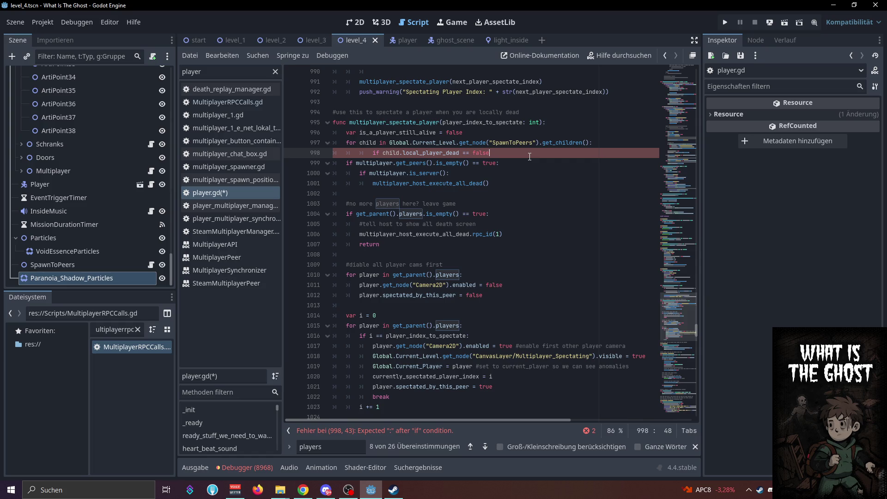
type(":")
key("Return")
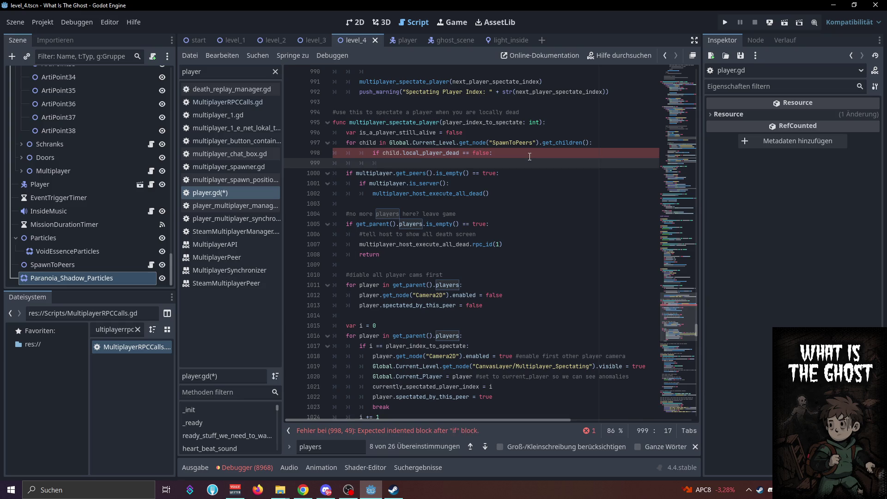
type("is_a_player_still_alive =")
type(" true")
left_click(443, 153)
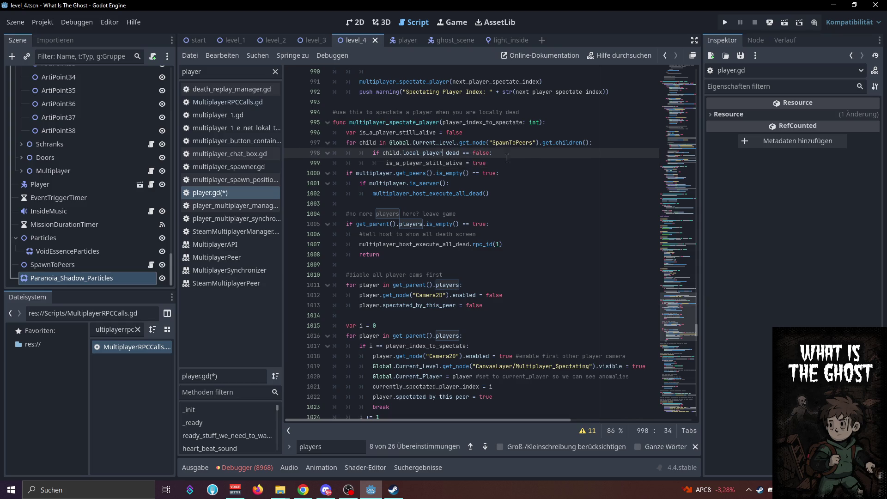
double_click(443, 153)
left_click(490, 153)
type(":")
double_click(426, 163)
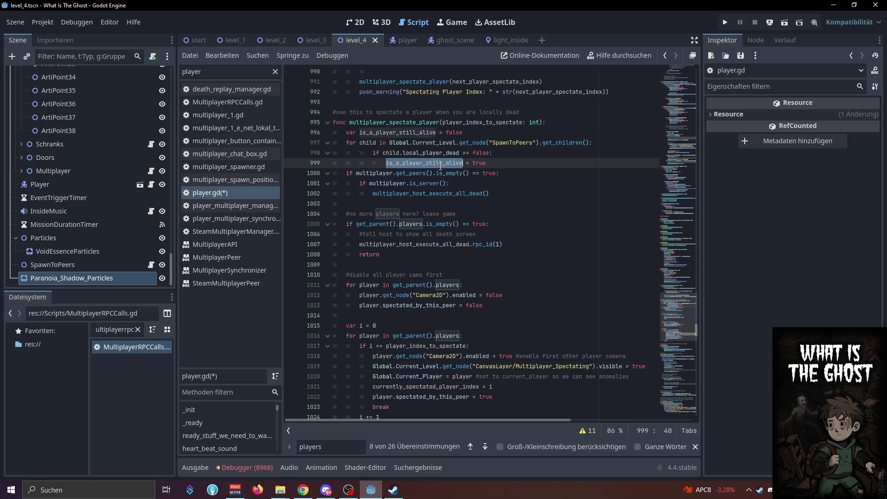
left_click(502, 159)
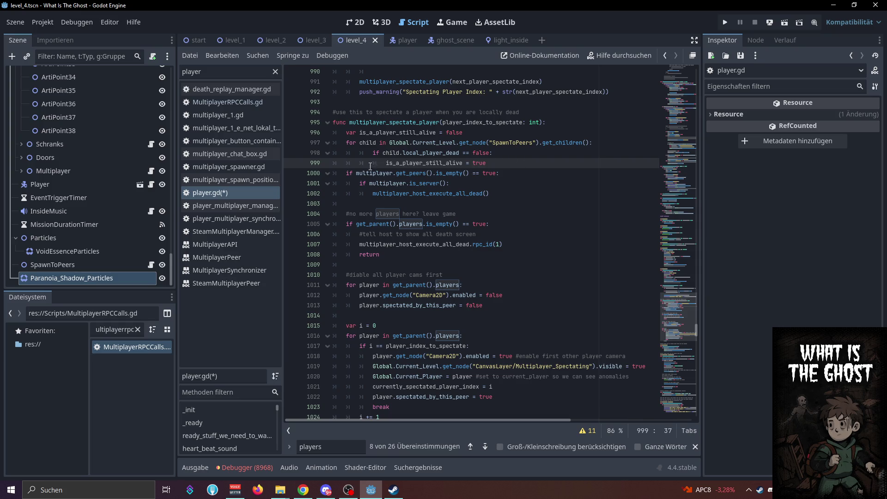
key("Return")
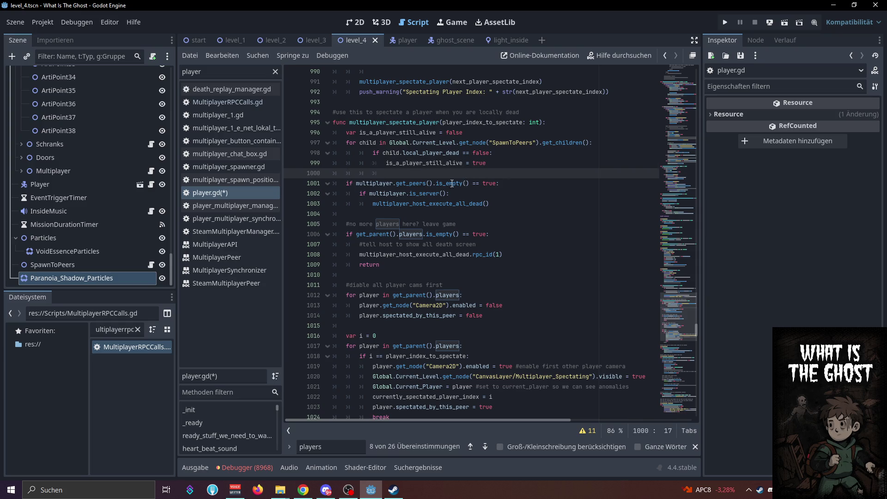
left_click(503, 194)
Comment out the get_peers check, add 'if is_a_player_still_alive == false:', and save
double_click(394, 133)
key("ctrl+c")
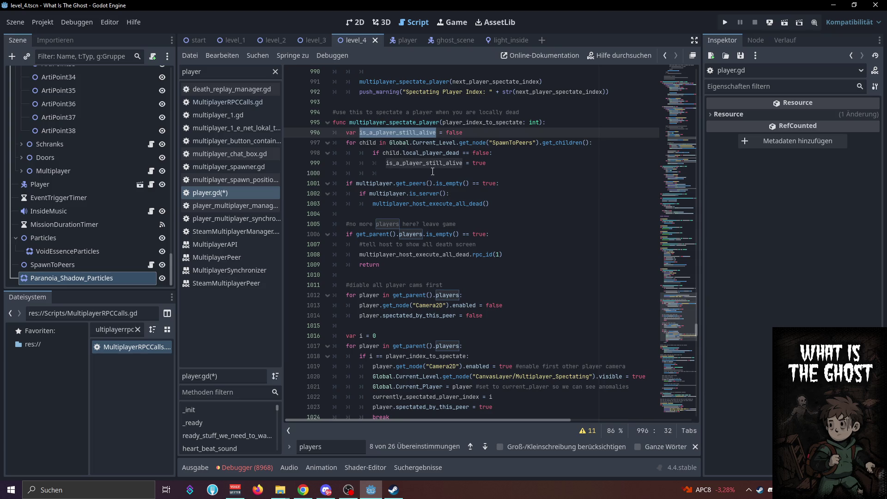
left_click(347, 183)
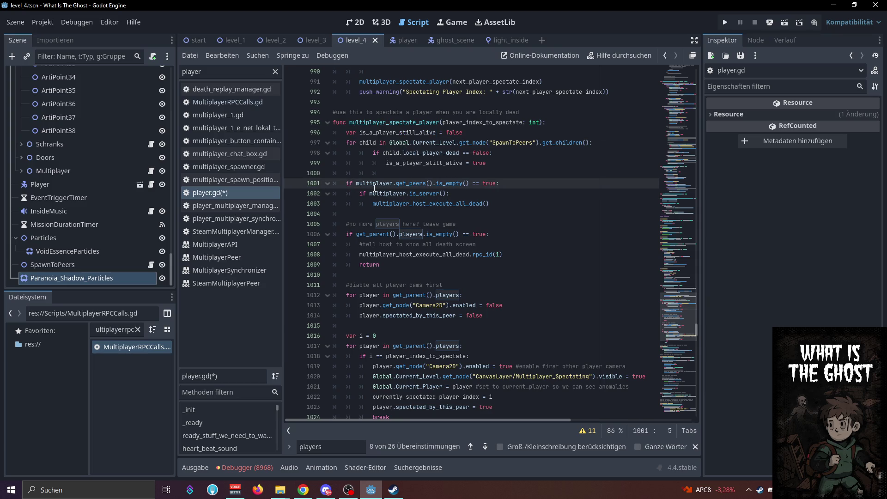
type("#")
left_click(551, 187)
key("Return")
type("if")
key("ctrl+v")
type("true:")
double_click(453, 193)
type("false")
left_click(525, 204)
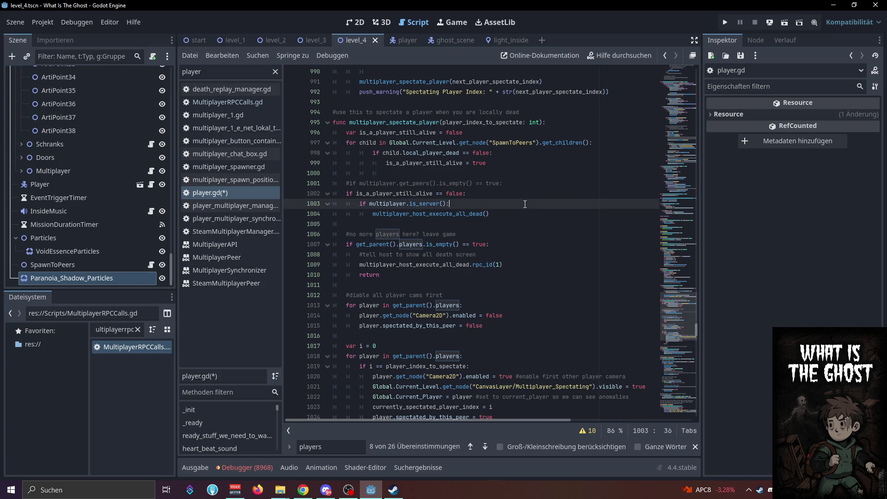
key("ctrl+s")
Review the multiplayer_spectate_player call near the camera code, save, and launch the game
scroll(444, 180, "up", 4)
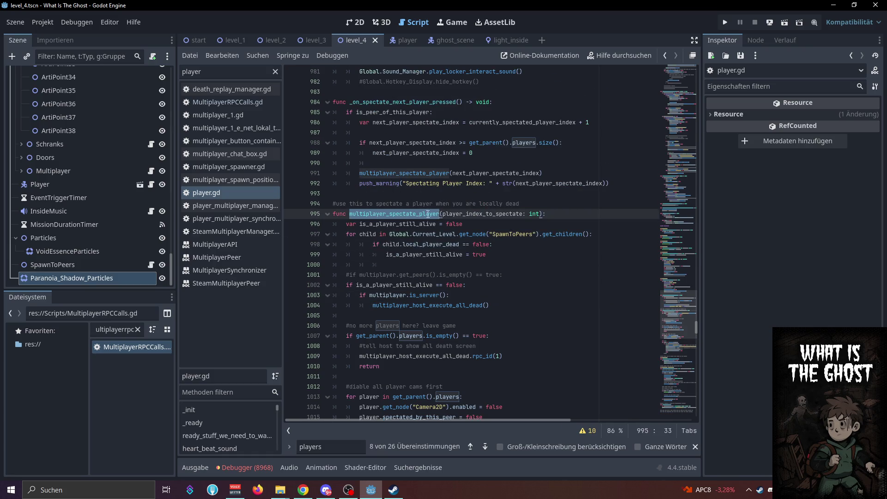
left_click(429, 204, "ctrl")
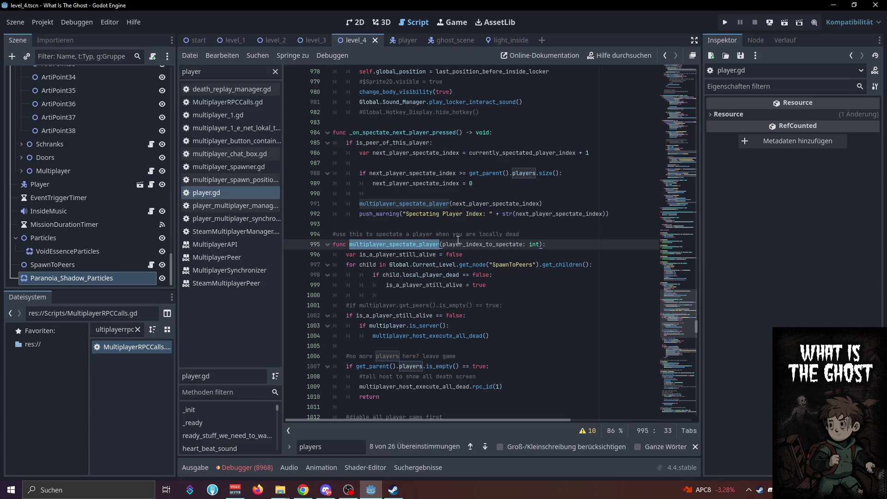
scroll(458, 238, "up", 5)
key("ctrl+f")
key("Return")
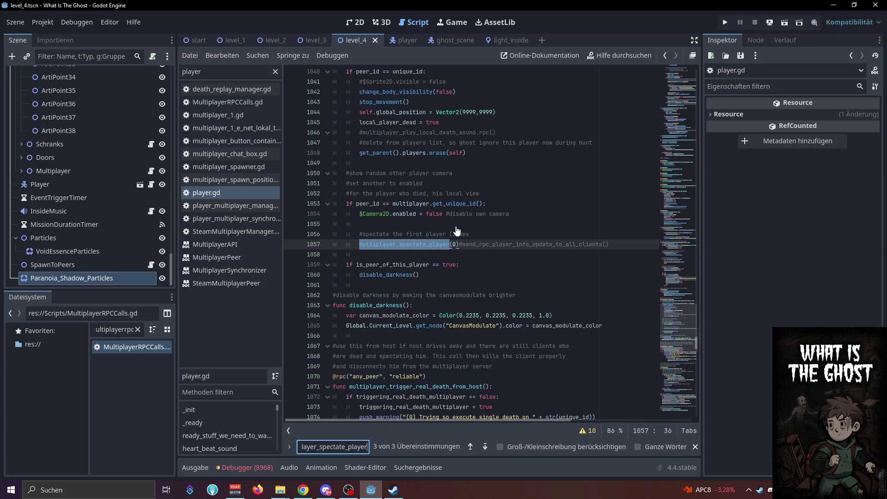
scroll(457, 231, "up", 3)
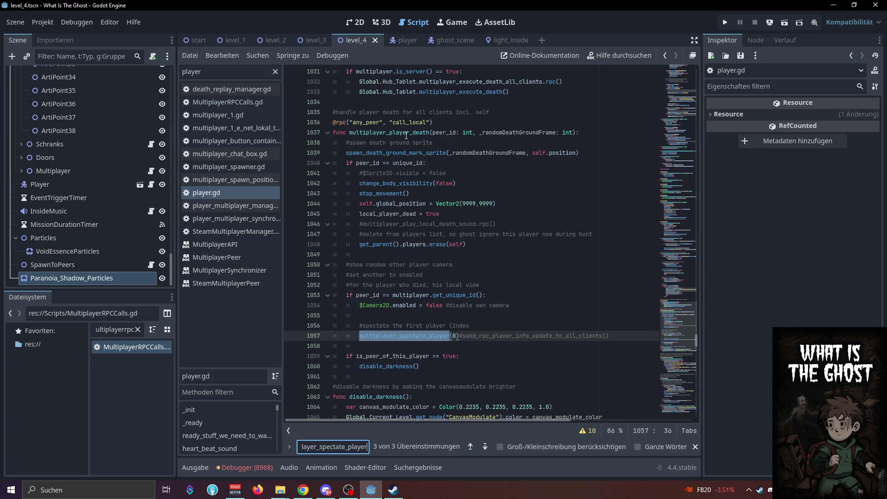
left_click(465, 356)
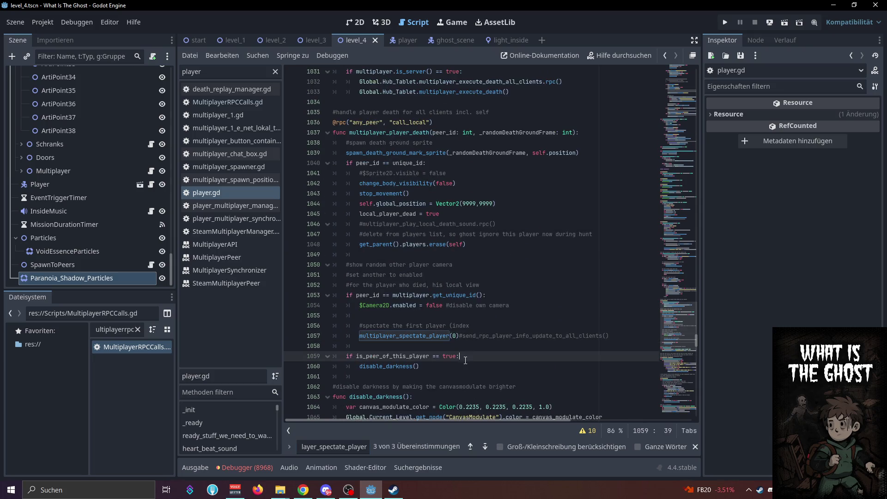
left_click(695, 447)
left_click(513, 306)
key("ctrl+s")
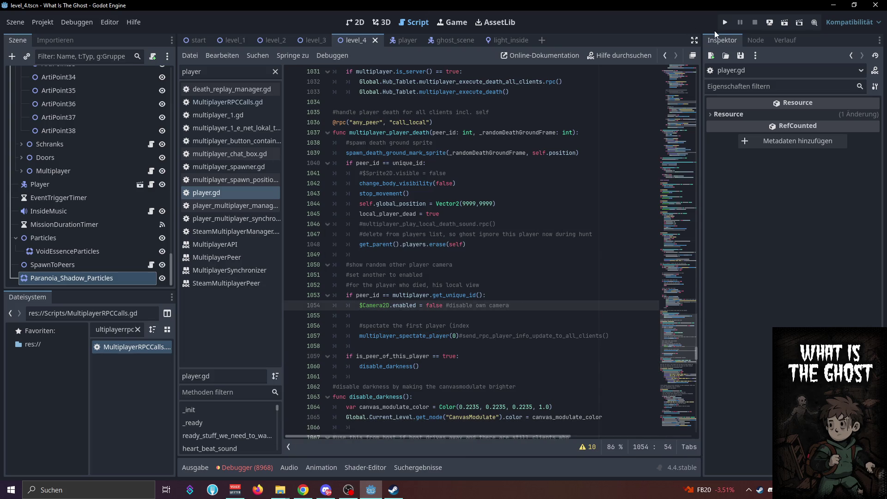
key("ctrl+s")
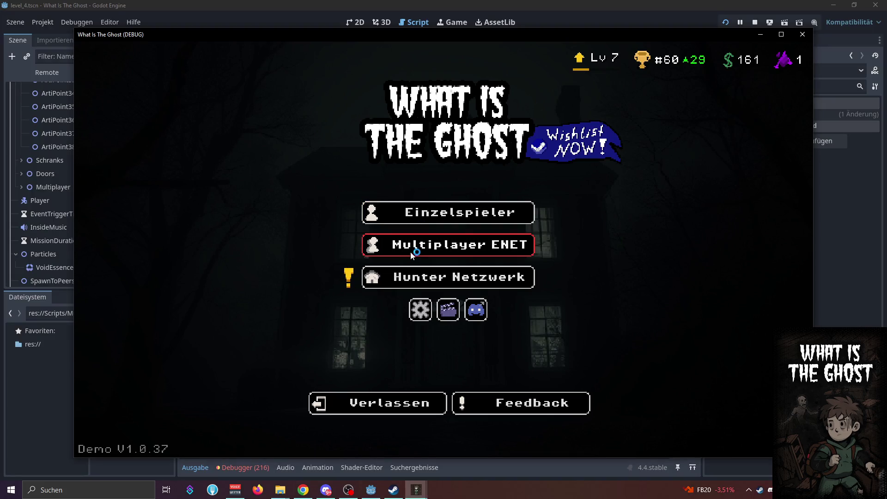
Host a local ENet lobby, join it from a second instance at 127.0.0.1, and start the match
left_click(414, 250)
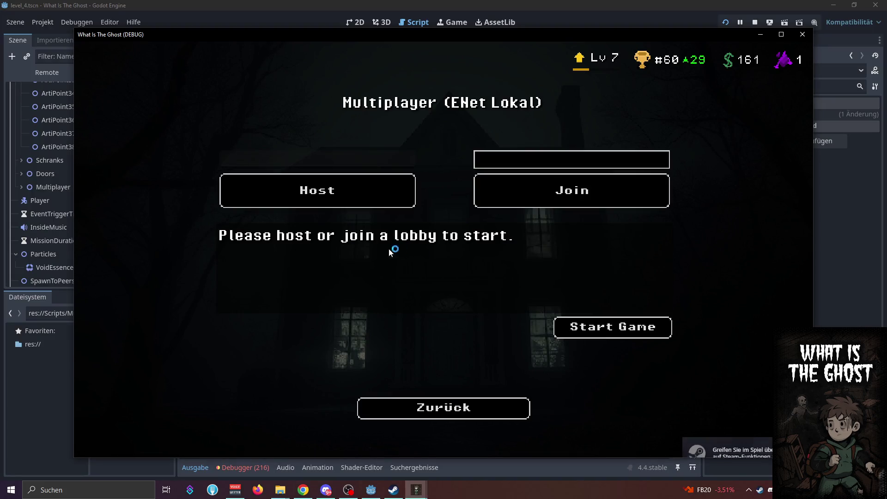
left_click(321, 207)
mouse_move(417, 34)
left_mouse_down()
mouse_move(361, 1)
mouse_move(344, 7)
left_mouse_up()
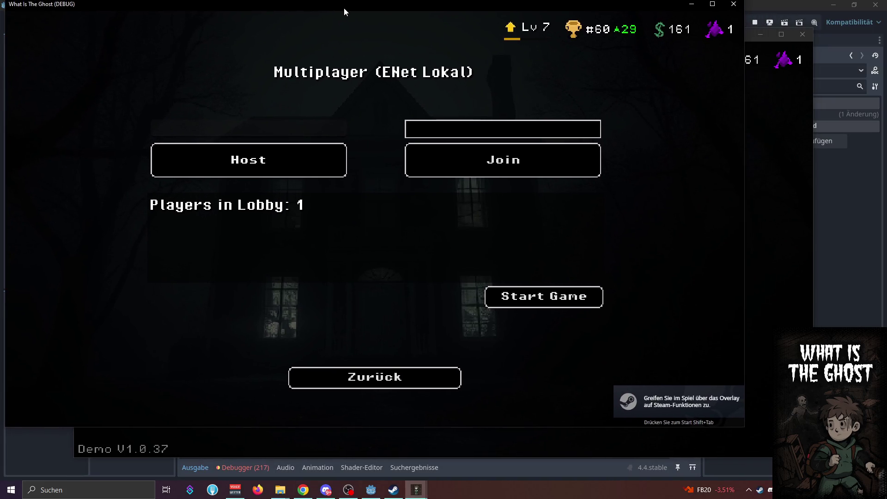
left_click(448, 244)
left_click(549, 161)
type("127.0.0.1")
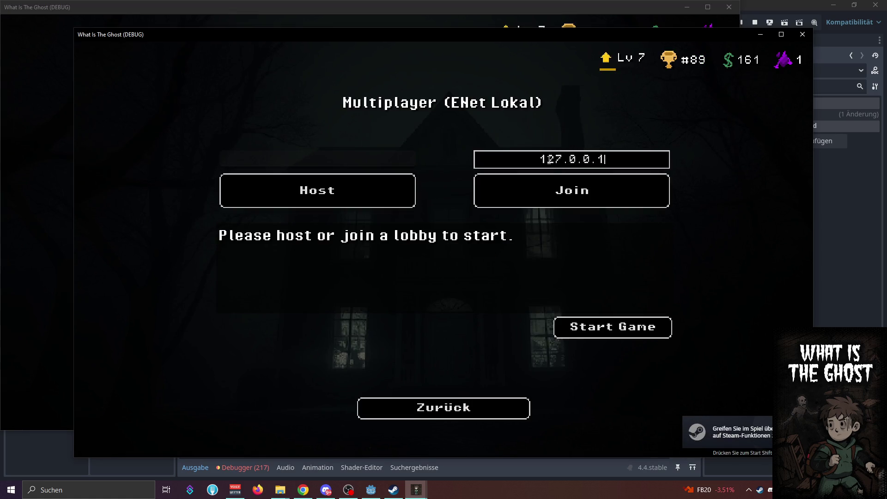
key("Return")
left_click_drag(479, 34, 539, 47)
left_click(66, 87)
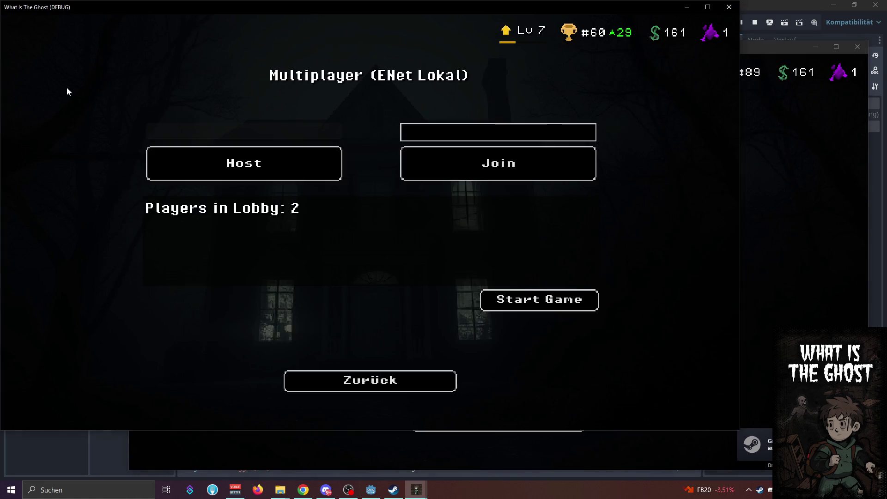
left_click(541, 303)
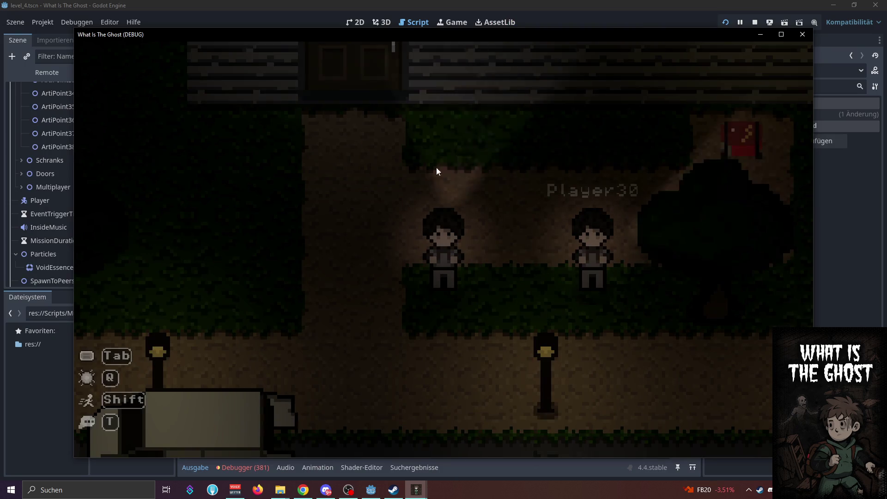
Arrange both game windows and walk the Player30 character through the door toward the stairs
left_click_drag(396, 40, 327, 13)
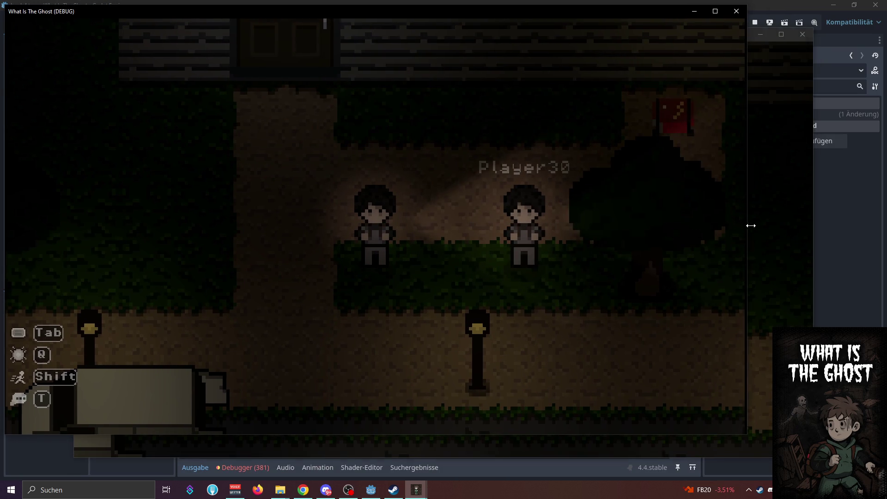
left_click(749, 187)
mouse_move(654, 36)
left_mouse_down()
mouse_move(695, 55)
mouse_move(720, 41)
left_mouse_up()
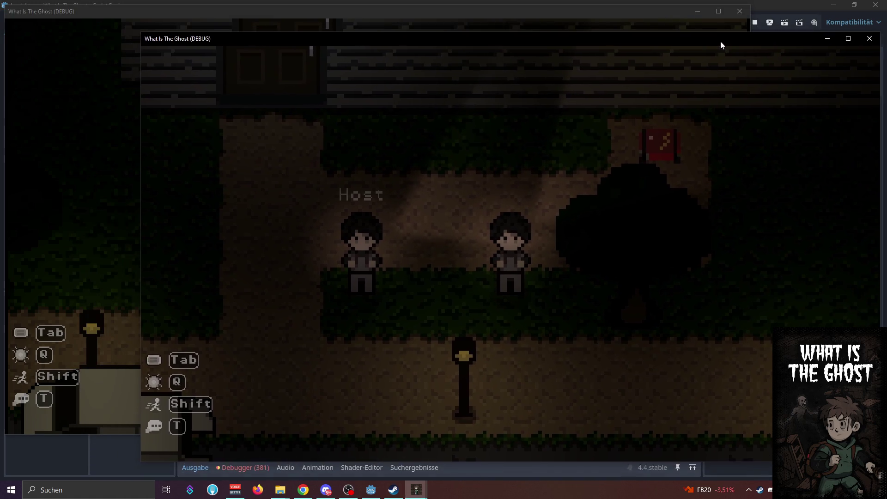
left_click(108, 146)
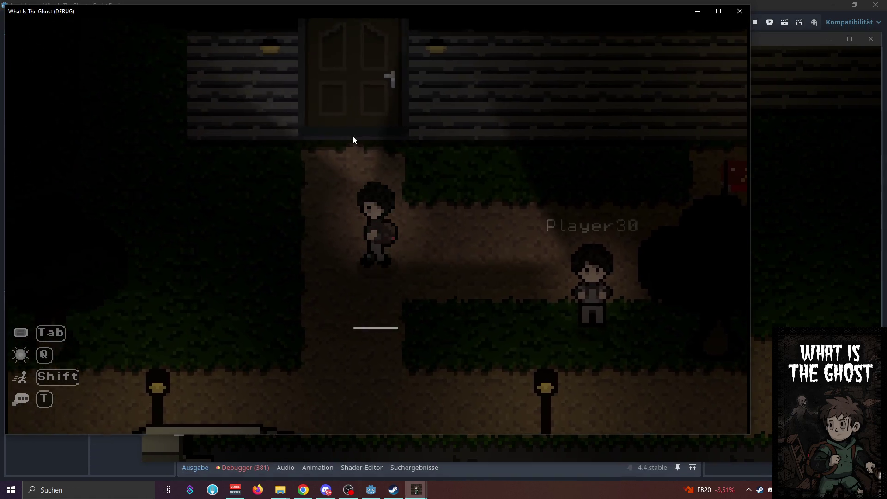
key("w")
key("e")
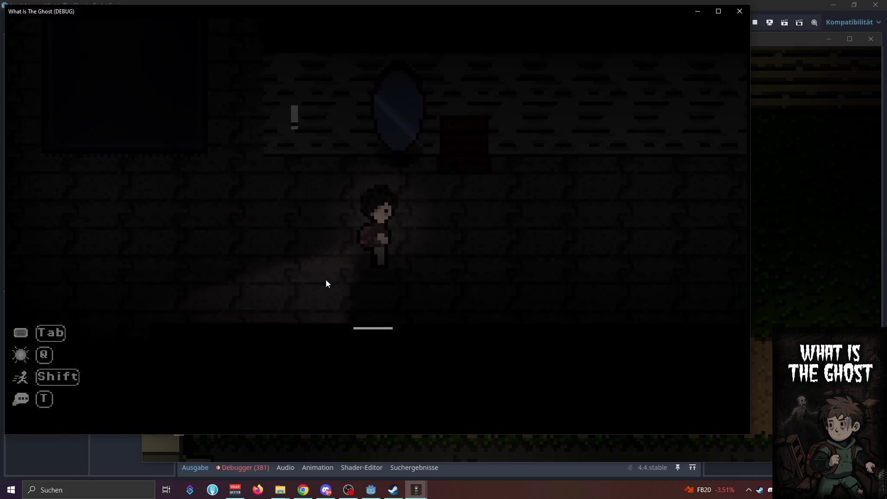
key("a")
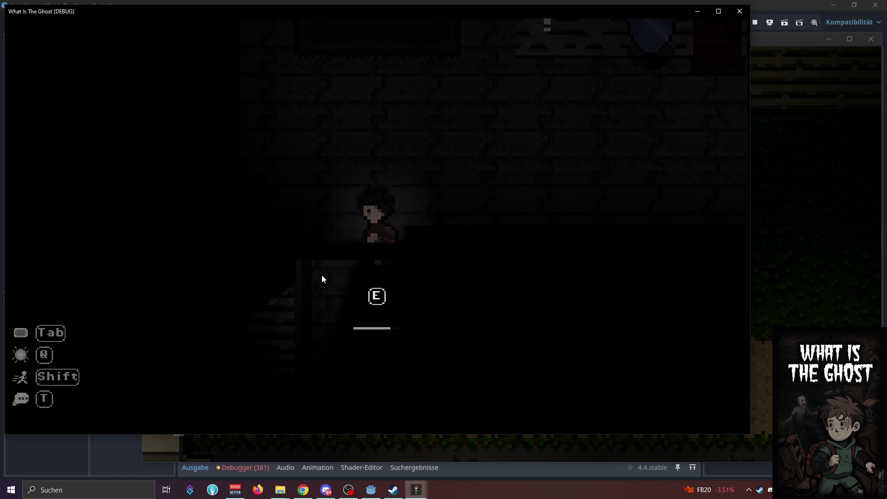
key("alt+Tab")
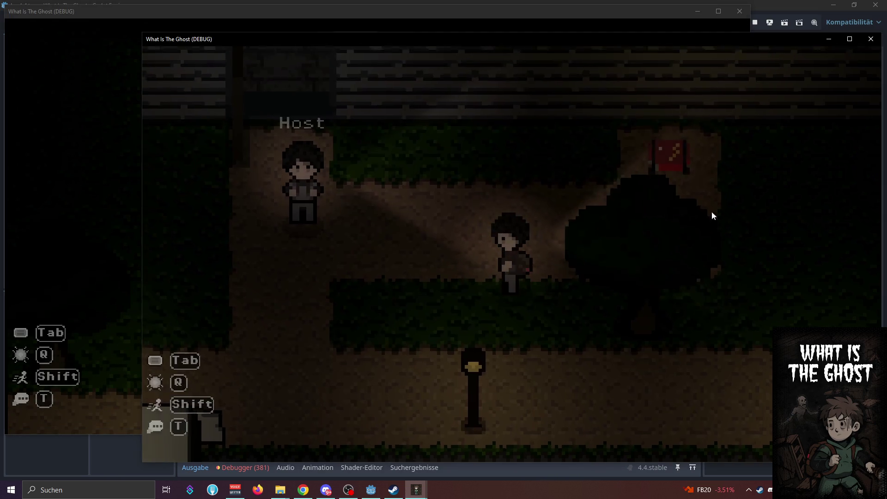
Walk the Host character through the dark room to the extraction prompt
key("w")
key("d")
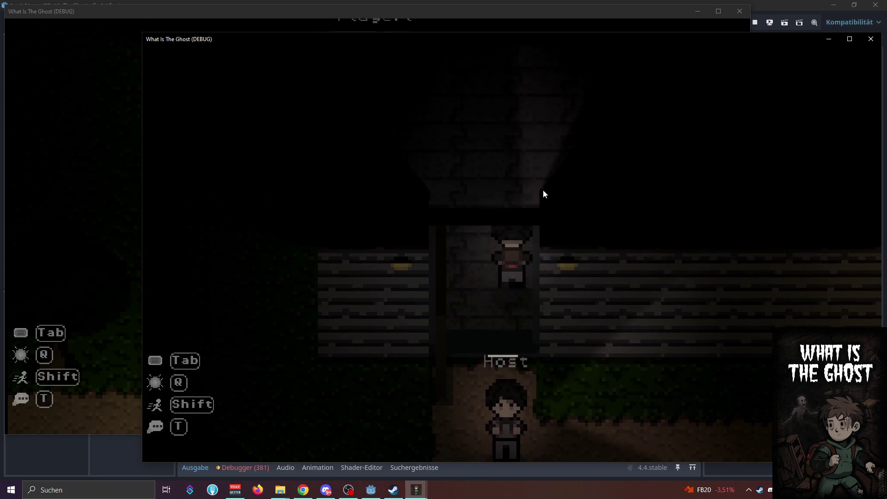
key("d")
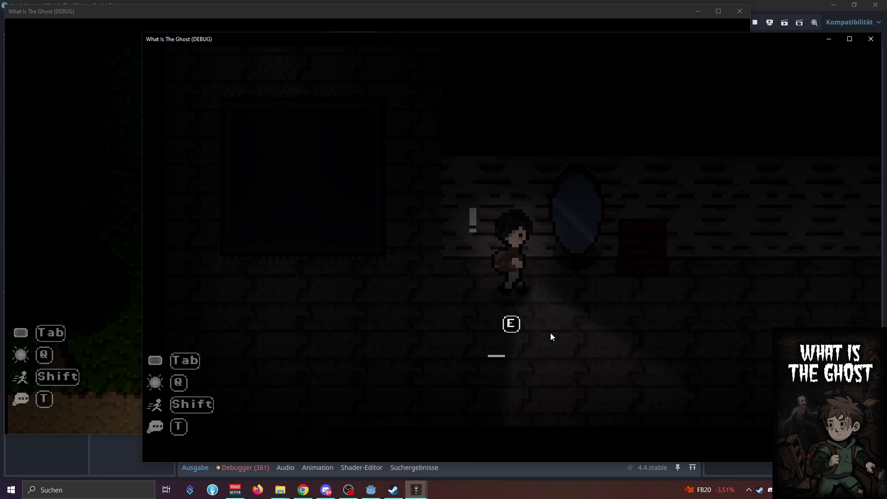
key("d")
key("d")
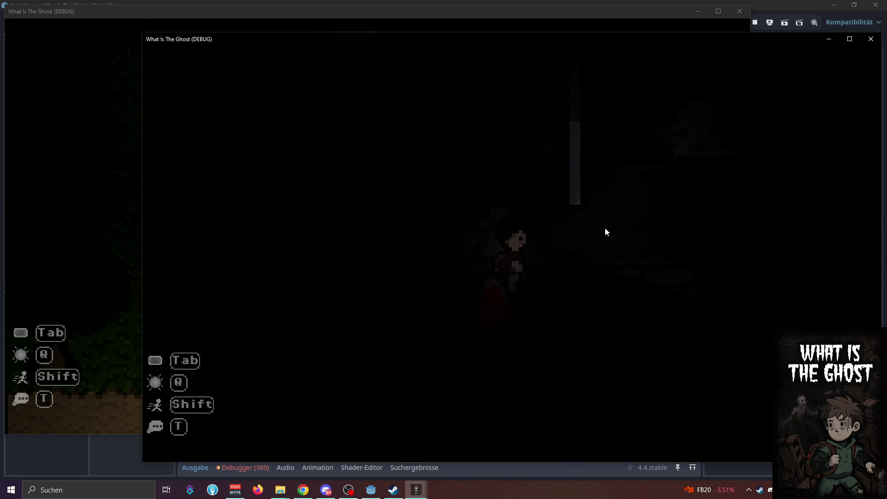
key("d")
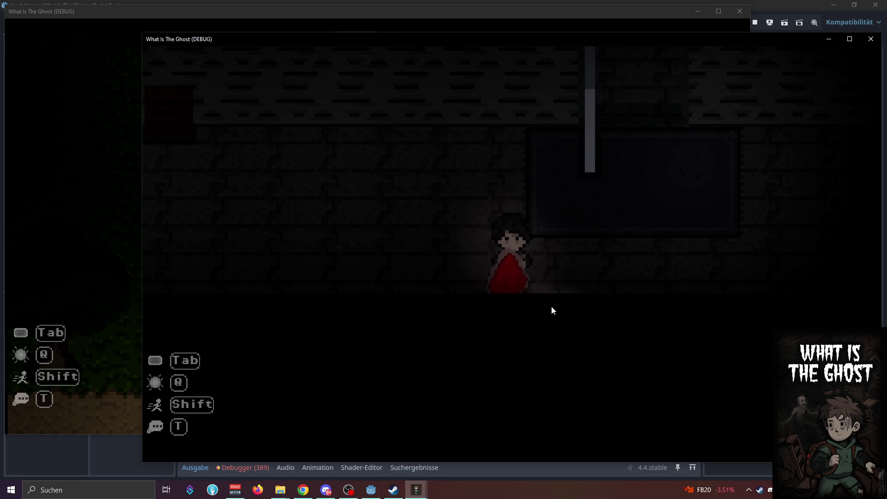
key("space")
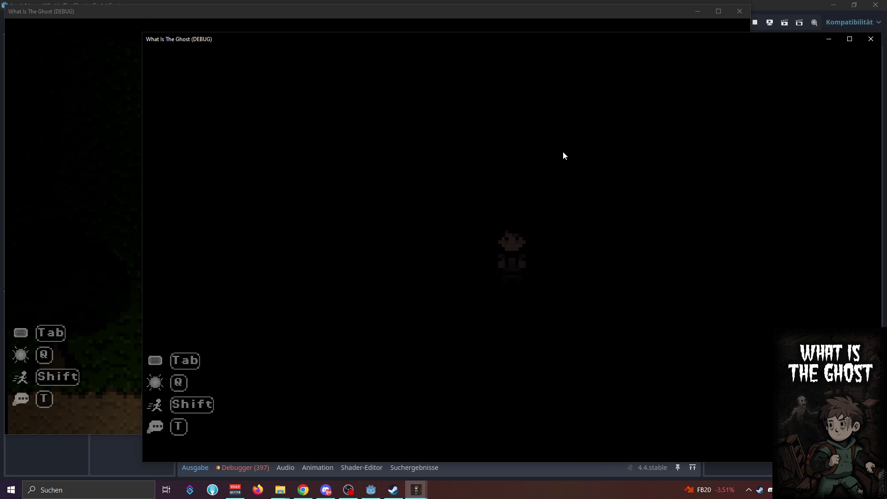
Walk the other player's character up to the house door to show the extraction prompt
left_click(107, 282)
key("w")
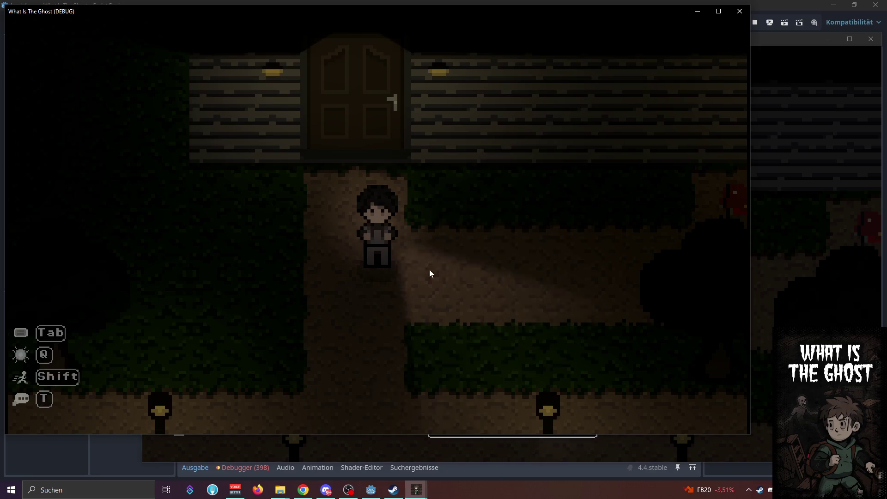
key("e")
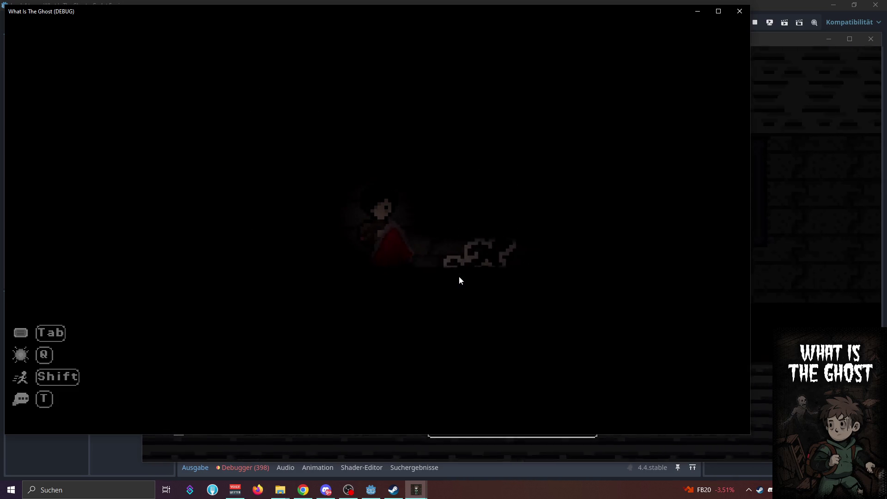
key("space")
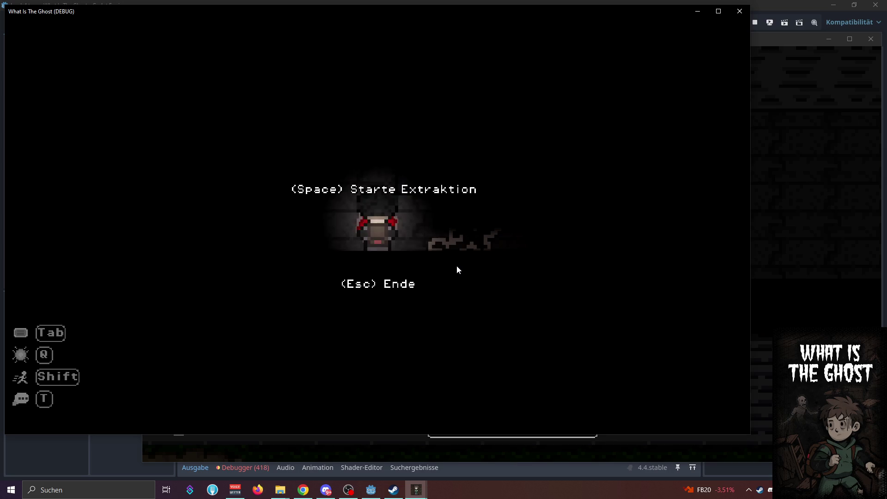
Start the extraction and collect the red object for +30 Exp
key("space")
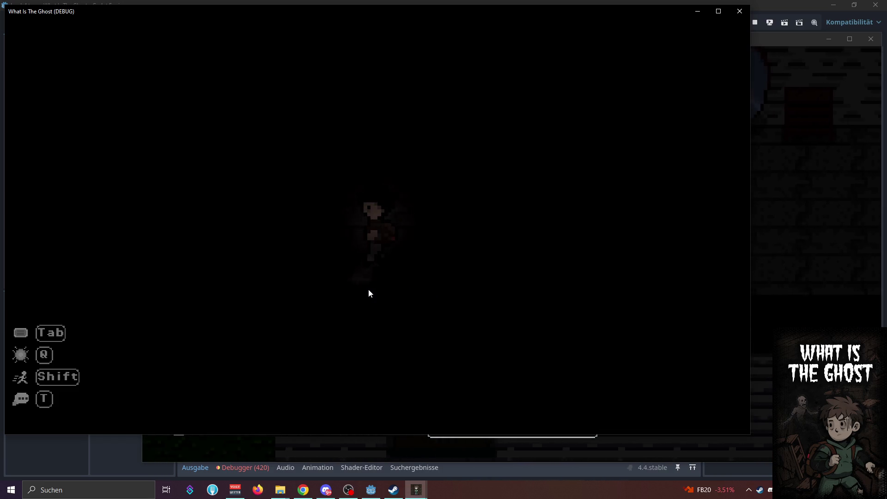
key("d")
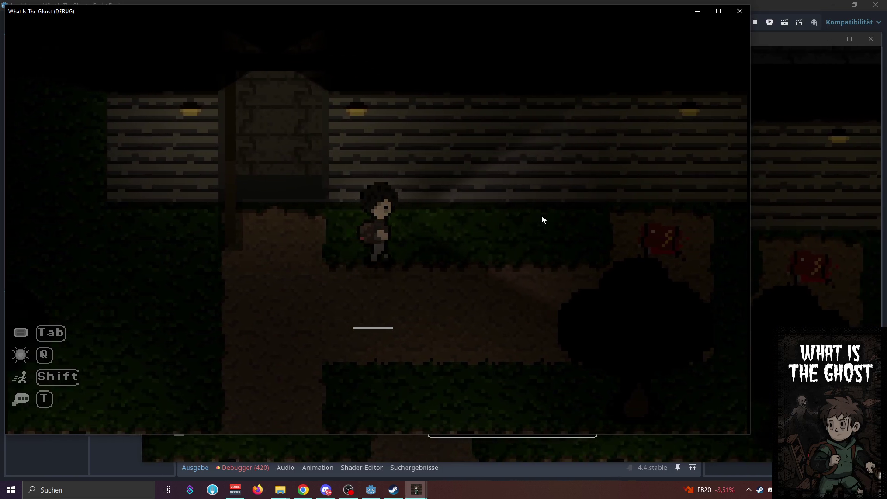
key("e")
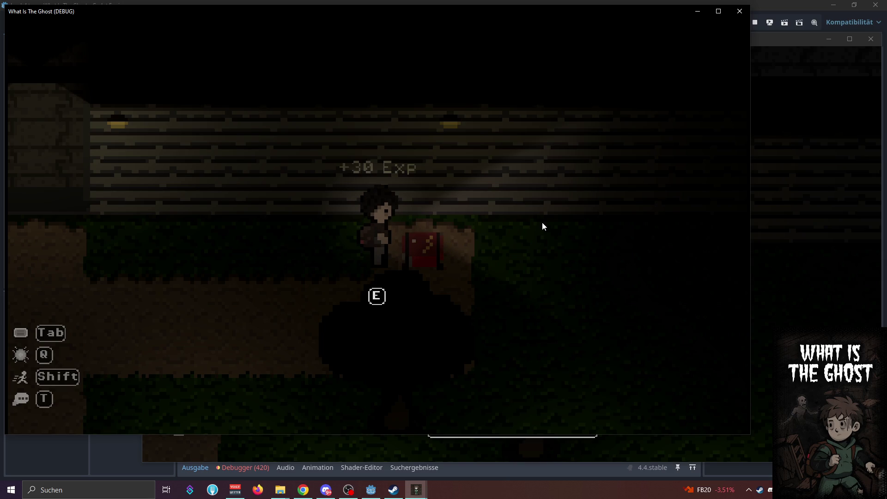
Walk the character back left, through the doorway, and into the next room
key("a")
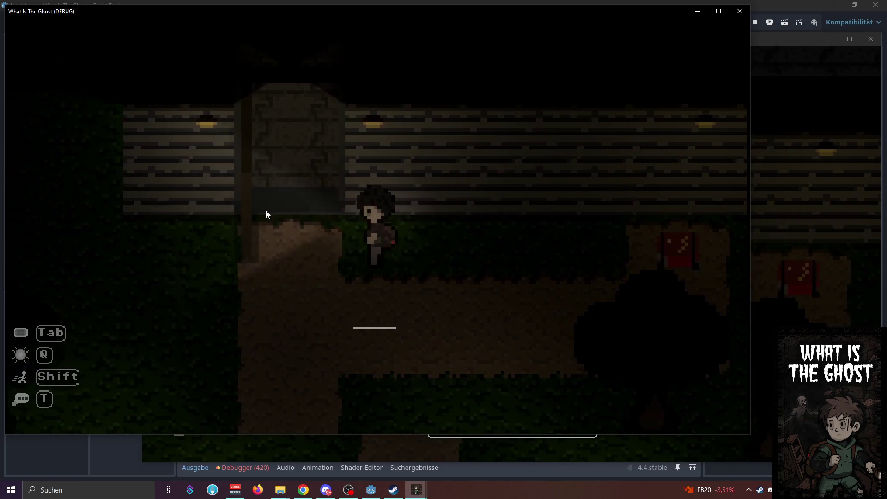
key("w")
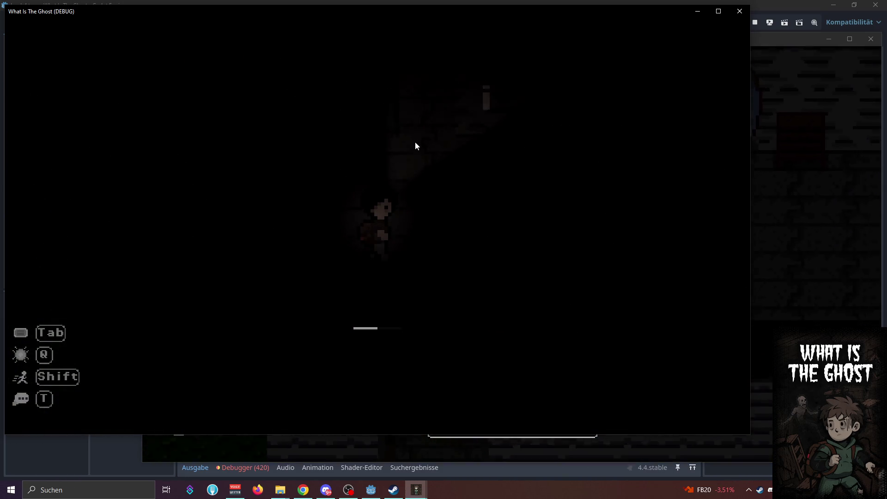
key("w")
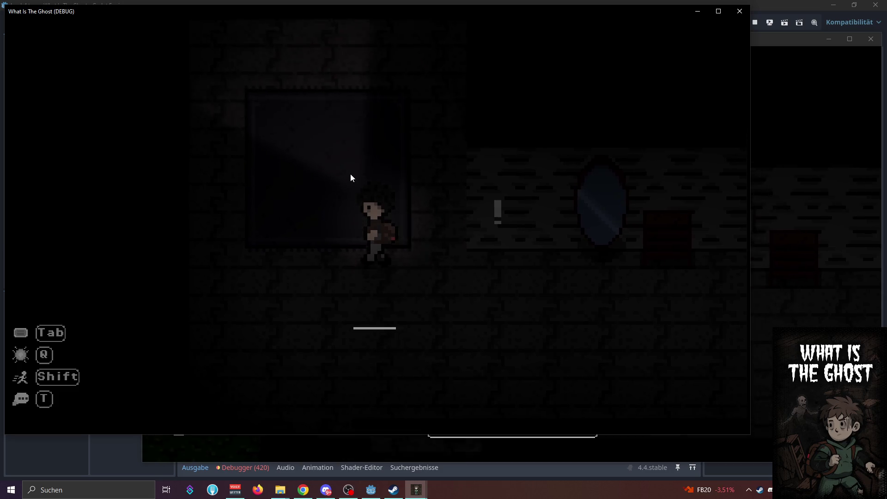
key("a")
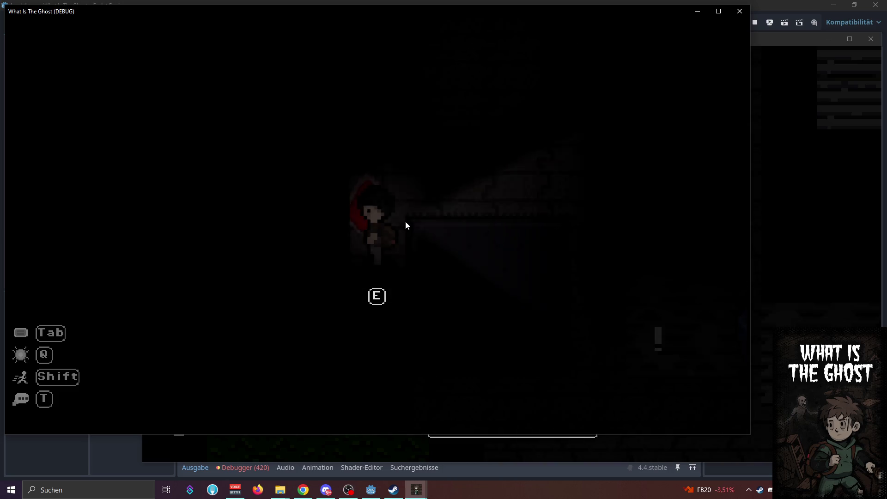
key("e")
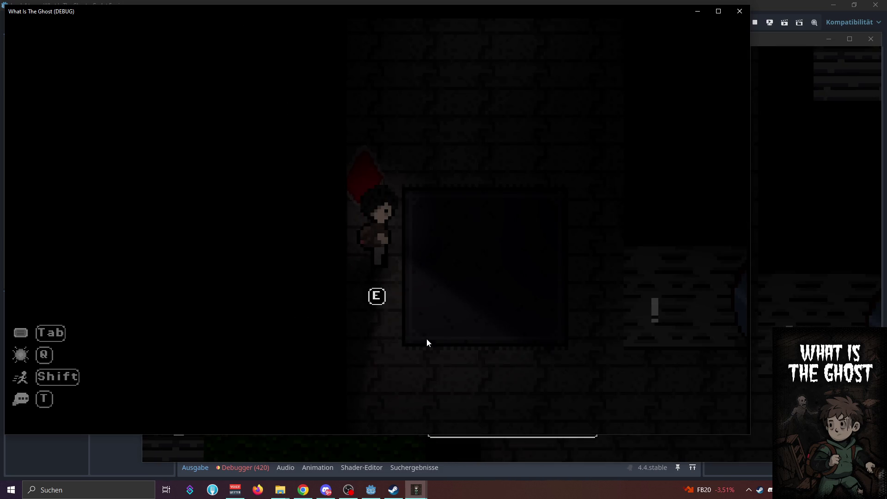
key("e")
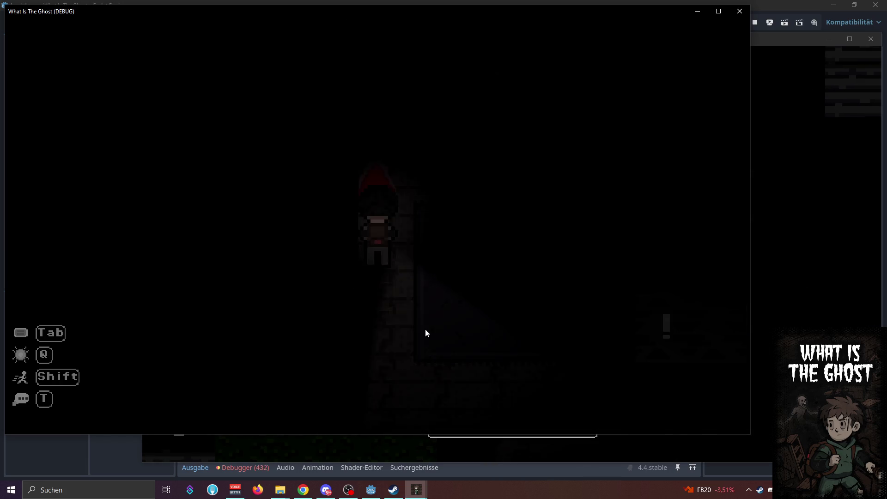
Walk the character into the darker room, where it dies
key("d")
key("d")
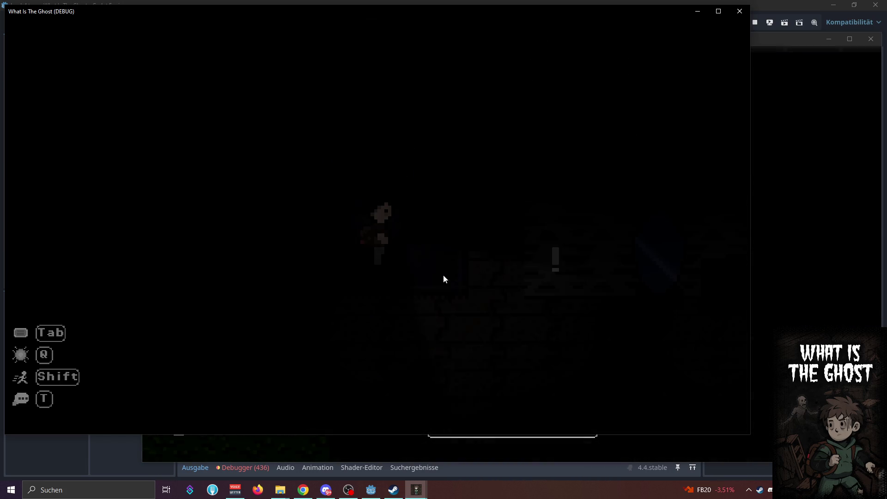
key("q")
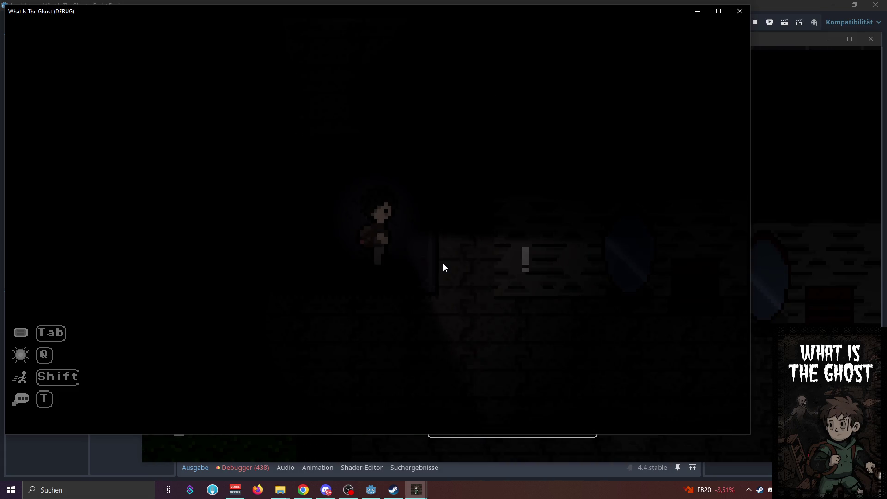
key("d")
key("a")
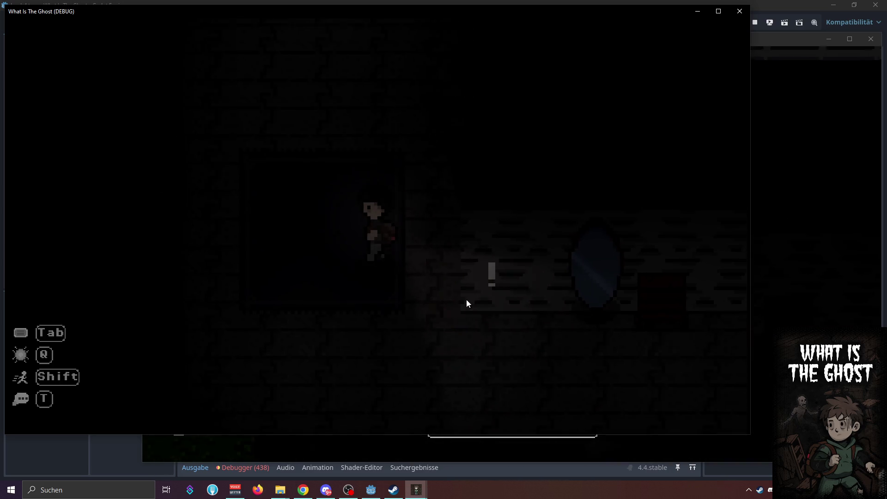
key("w")
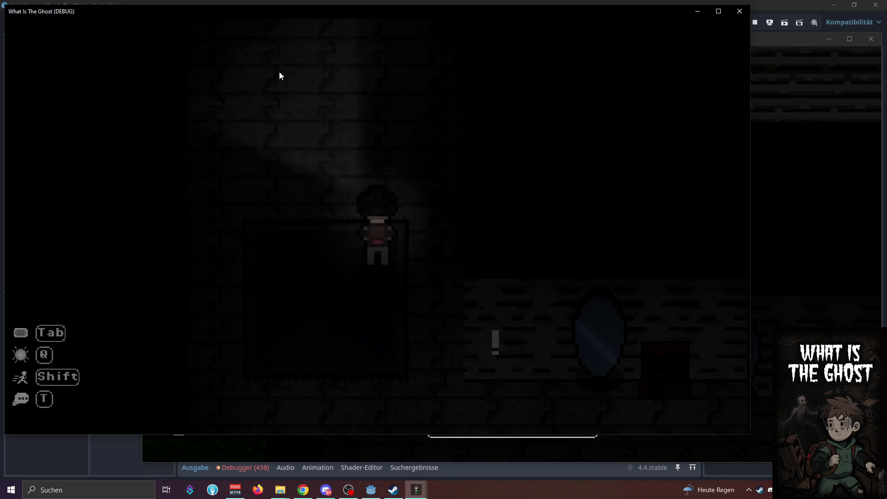
key("a")
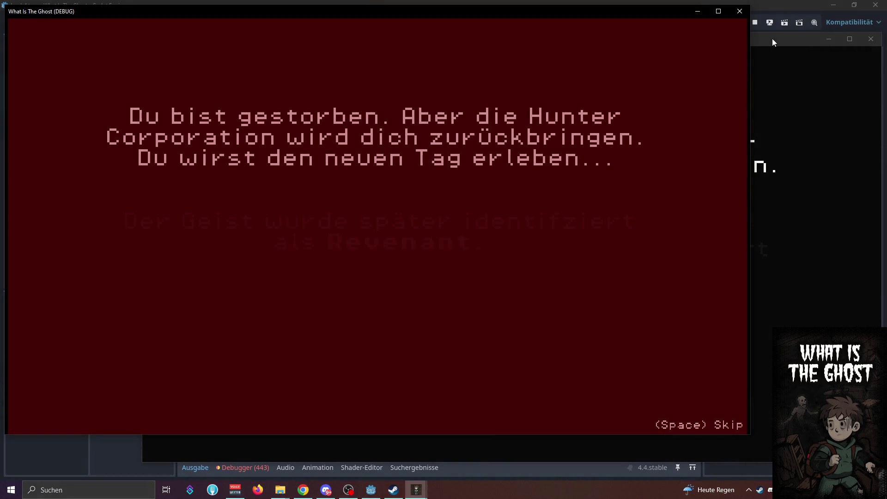
Skip past the death, Revenant, Level 7 and 160$ balance screens, then stop the game test
left_click(769, 41)
left_click(541, 14)
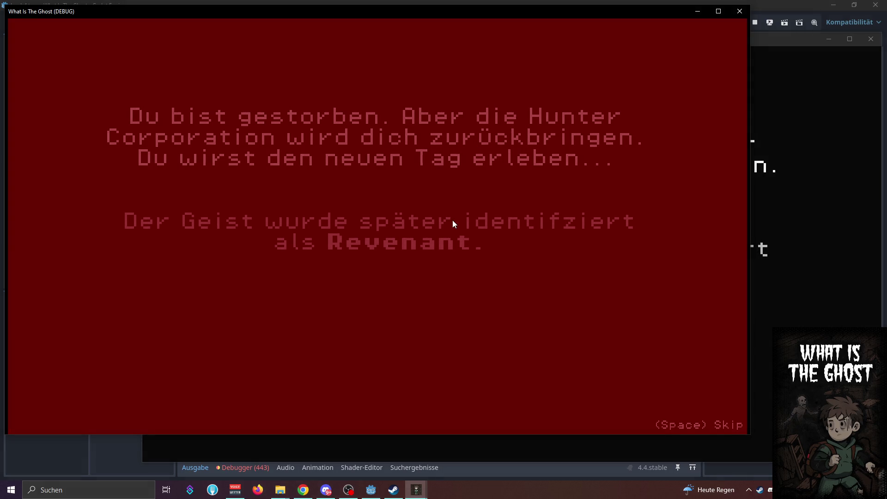
key("space")
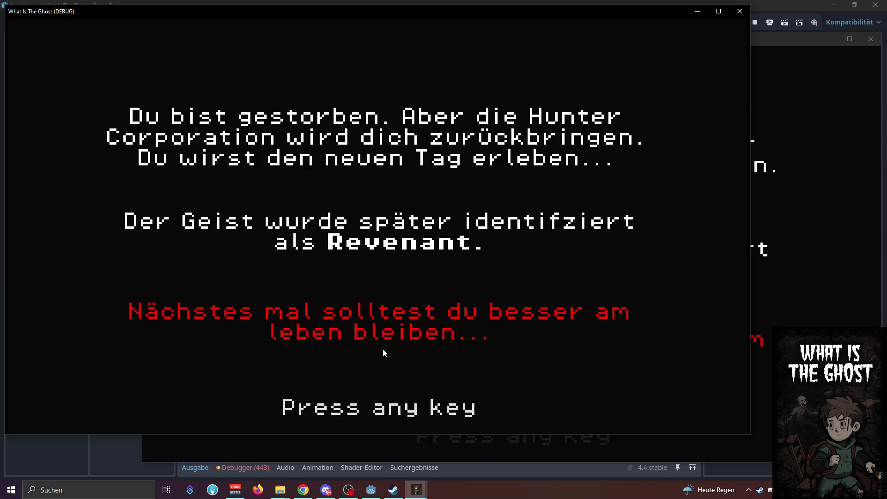
key("space")
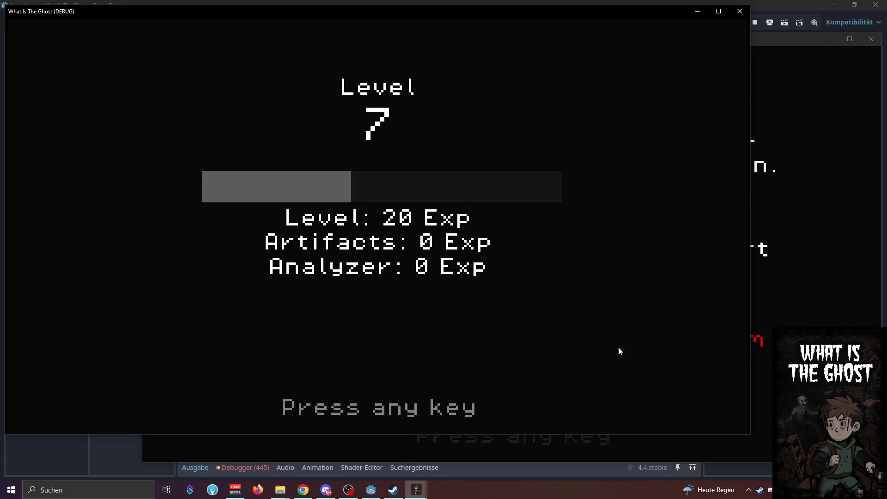
key("space")
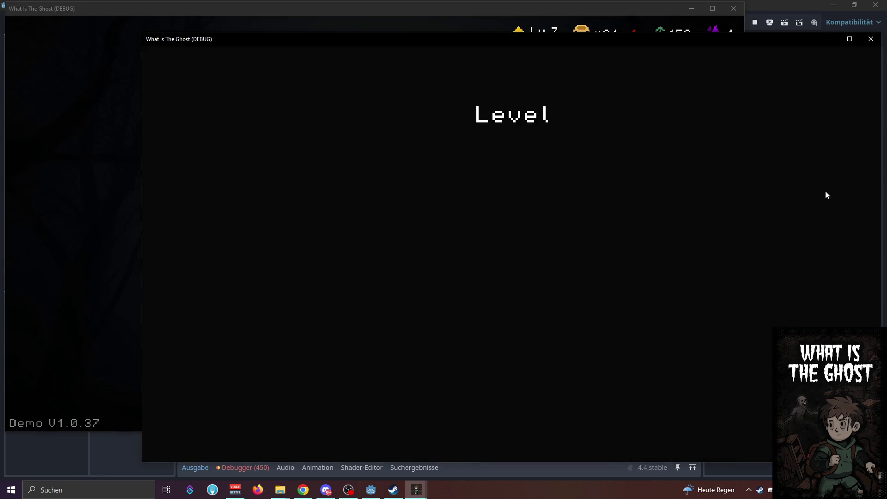
key("space")
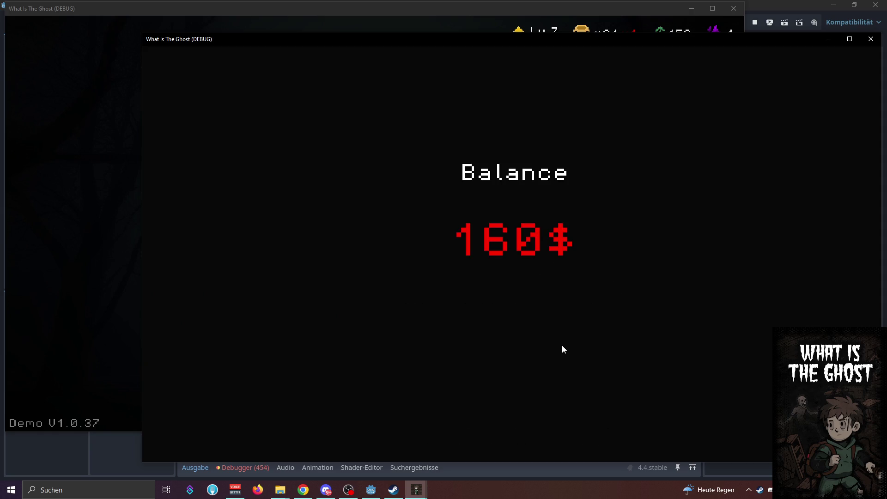
left_click(522, 87)
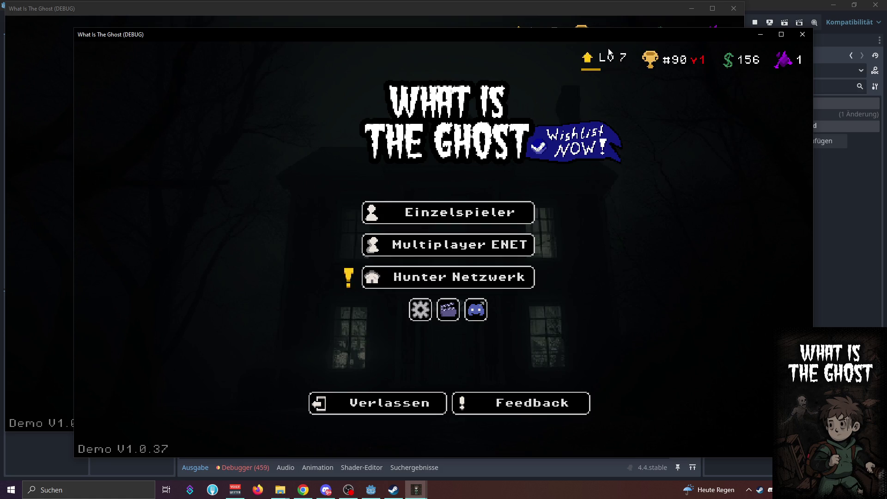
left_click(803, 34)
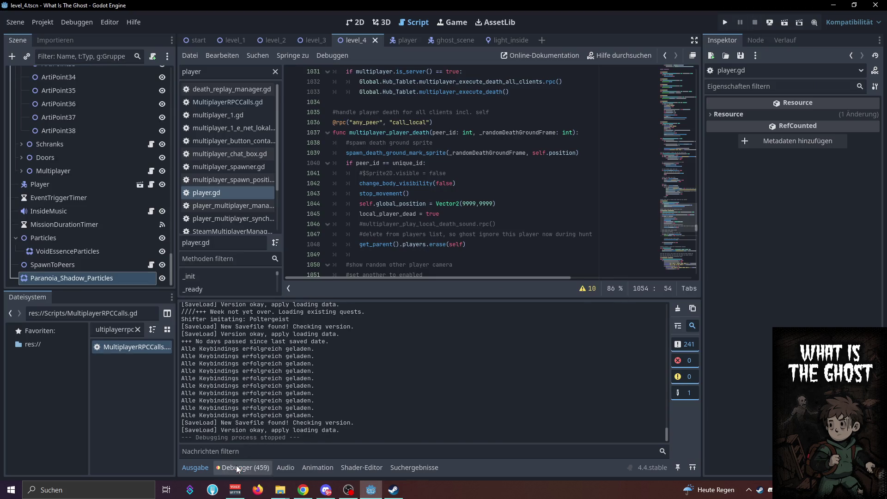
left_click(250, 469)
left_click(252, 472)
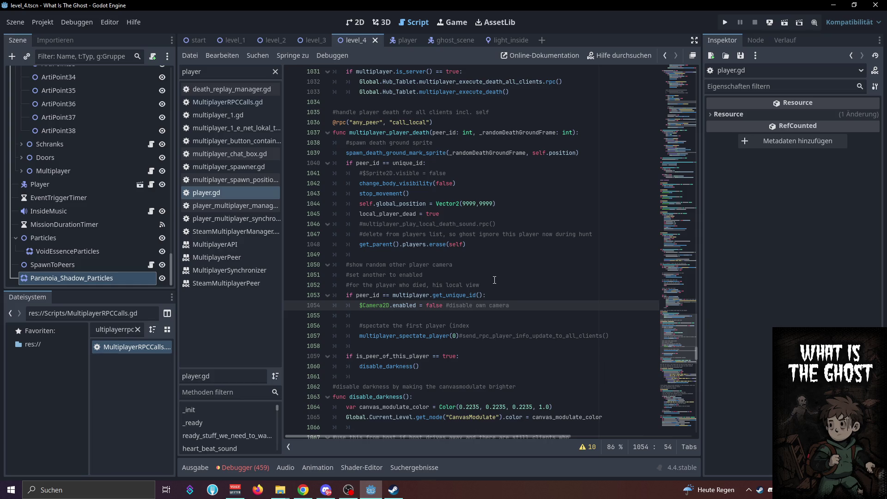
left_click(495, 282)
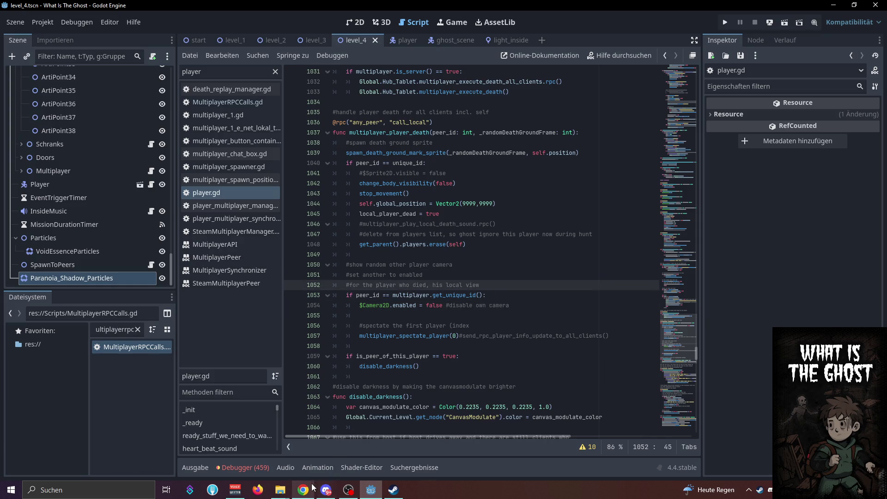
mouse_move(311, 488)
left_click(300, 460)
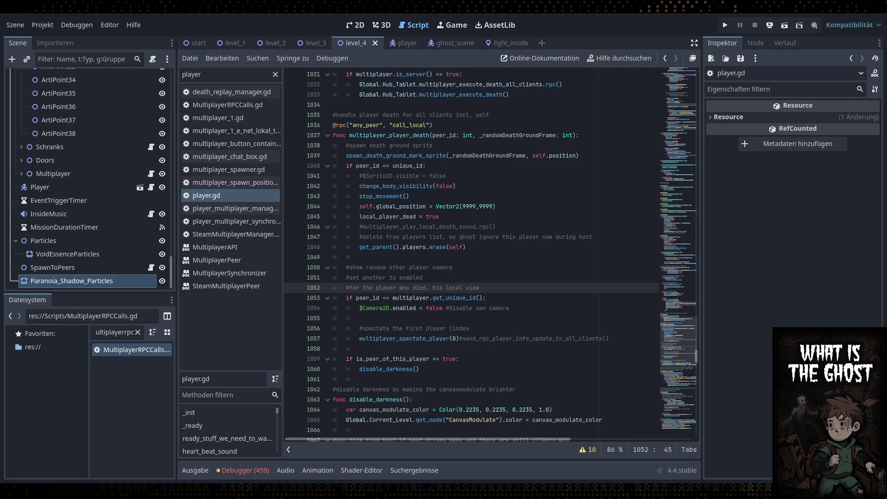
left_click(494, 237)
key("Down")
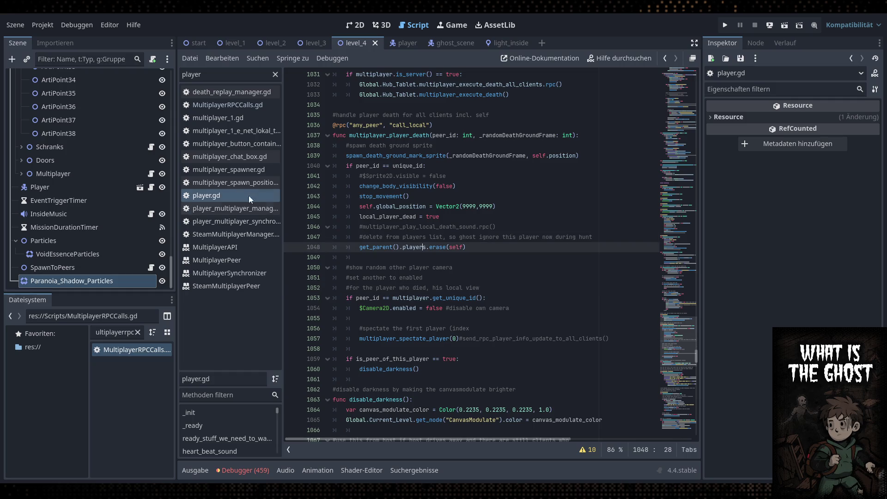
left_click(447, 267)
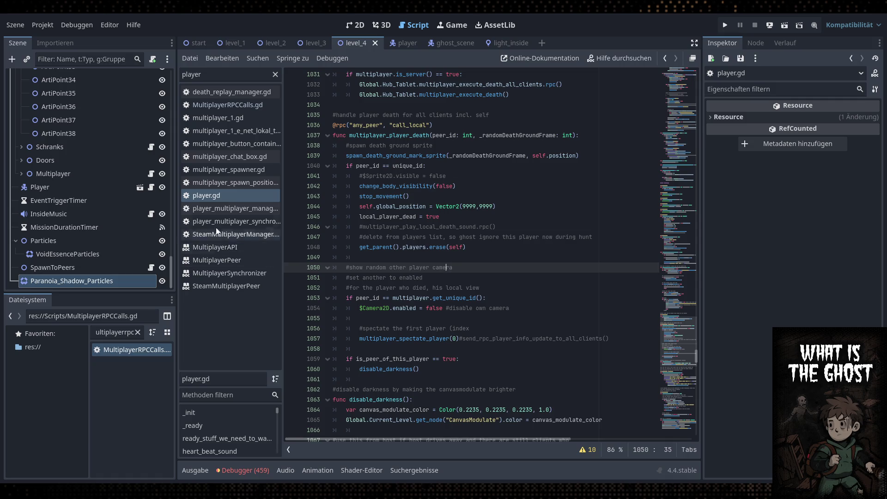
scroll(458, 285, "up", 2)
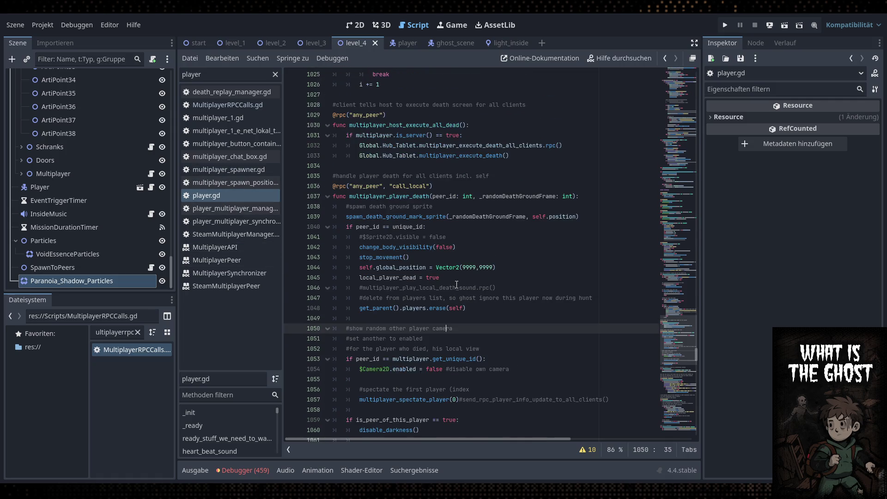
Search player.gd for multiplayer_spectate_player and go from its line 1057 call to its definition
scroll(457, 285, "down", 10)
key("ctrl+f")
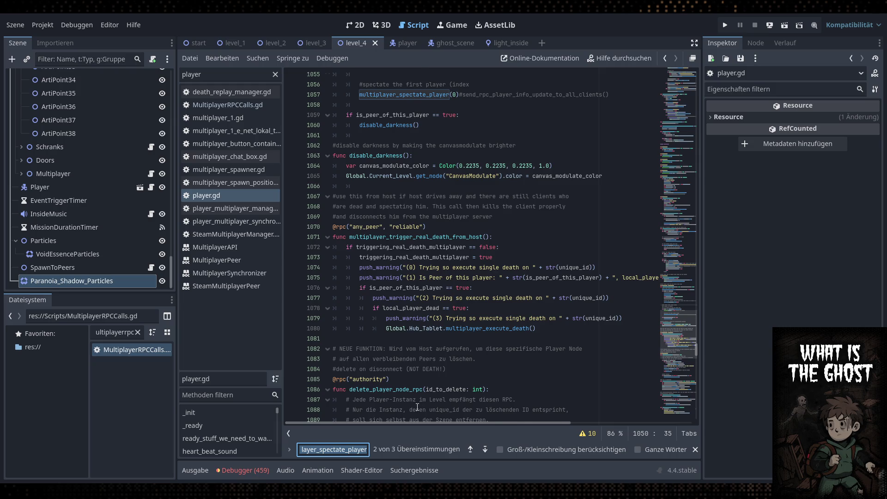
key("Return")
left_click(402, 246)
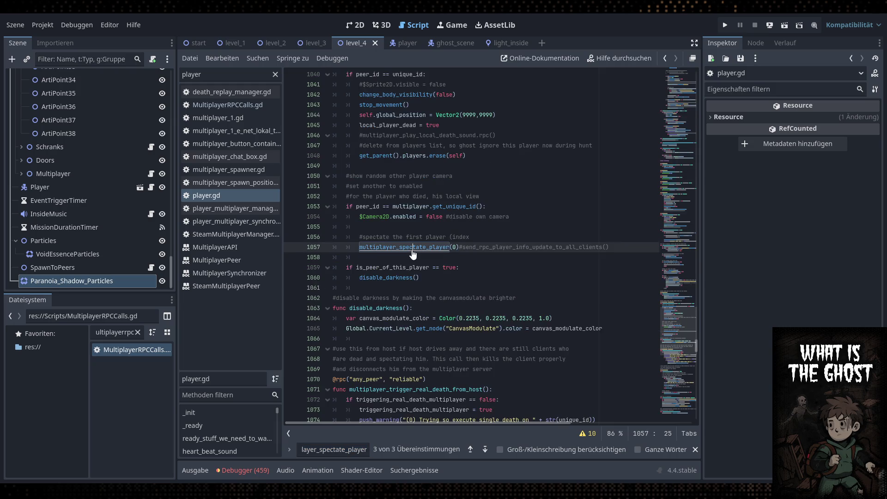
left_click(402, 247, "ctrl")
Read through multiplayer_spectate_player, including the empty-players check on lines 1006–1010
left_click(481, 257)
scroll(500, 225, "down", 2)
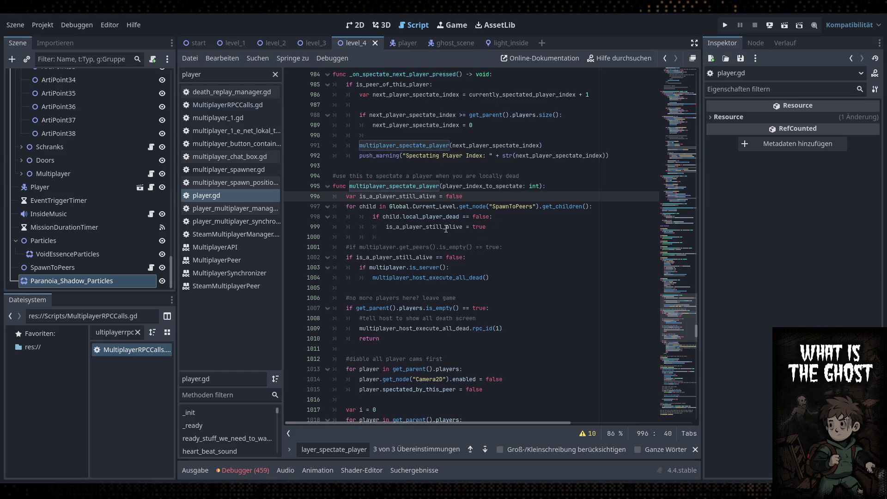
double_click(430, 278)
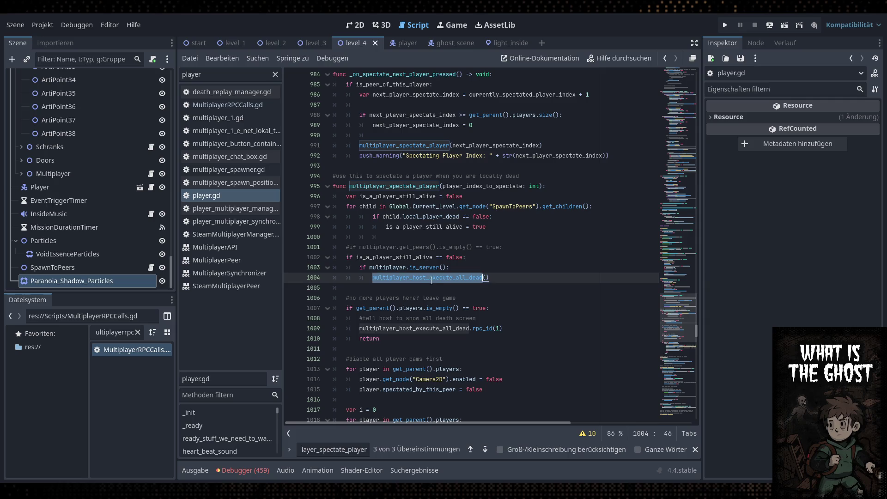
left_click(500, 276)
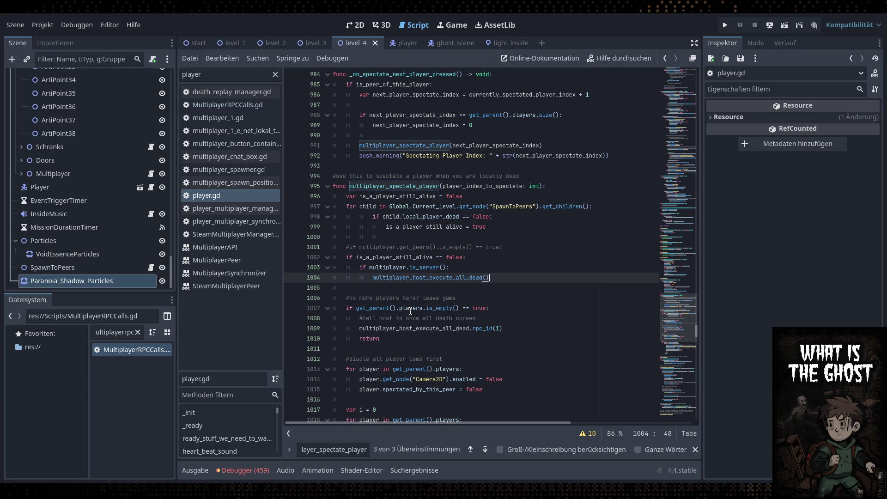
left_click(503, 316)
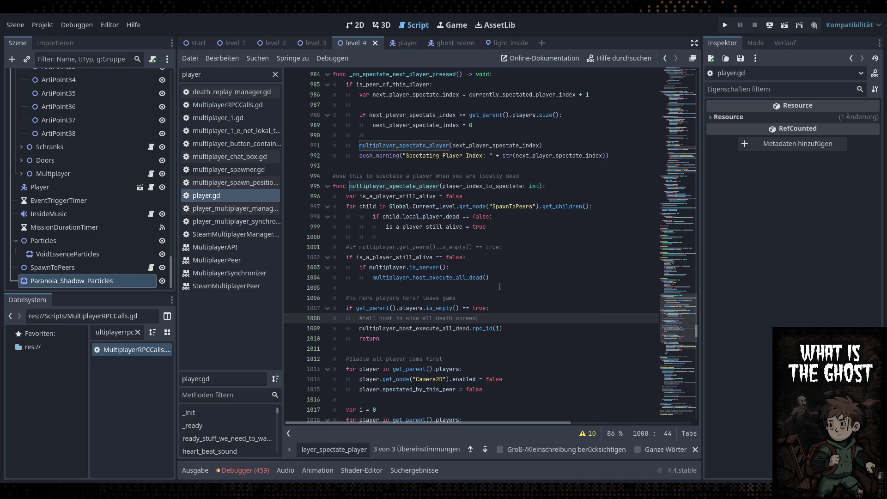
left_click(499, 286)
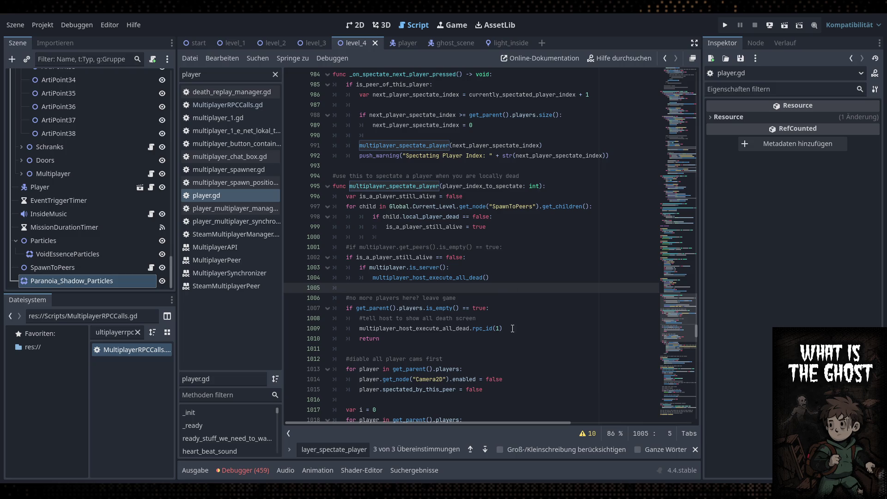
left_click(450, 328)
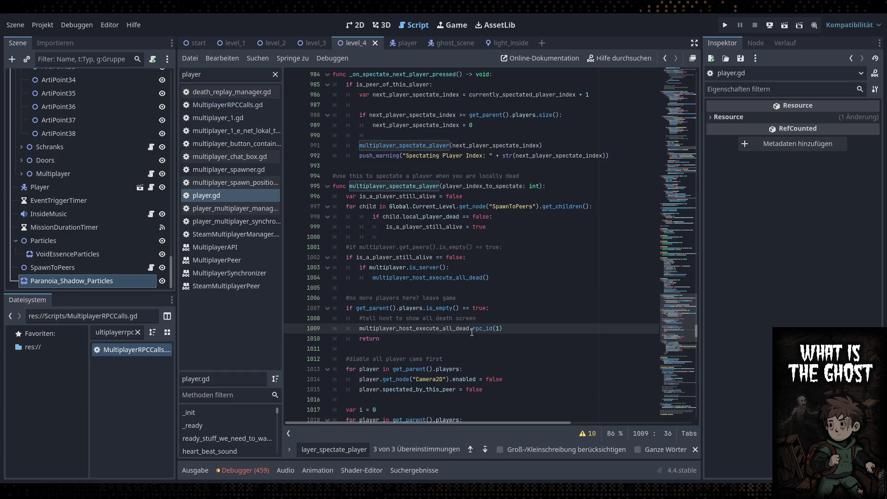
left_click_drag(411, 341, 345, 300)
Go to the multiplayer_host_execute_all_dead definition
left_click(505, 270)
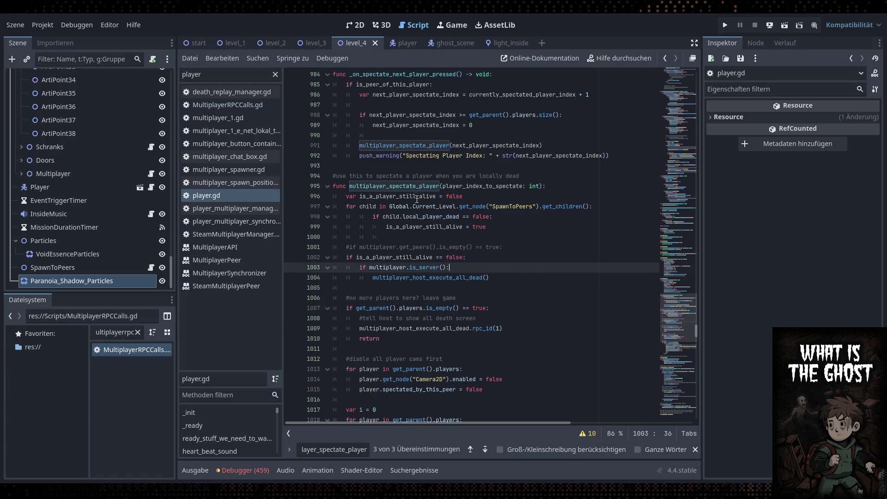
double_click(410, 187)
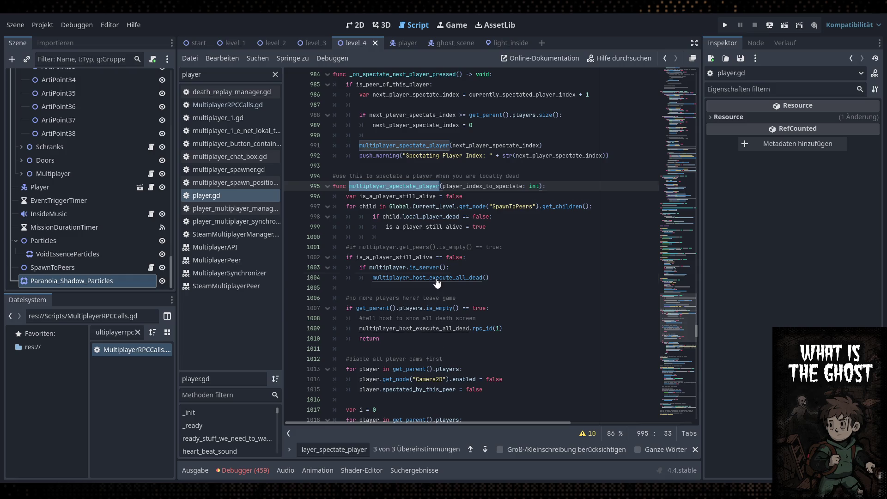
left_click(448, 278, "ctrl")
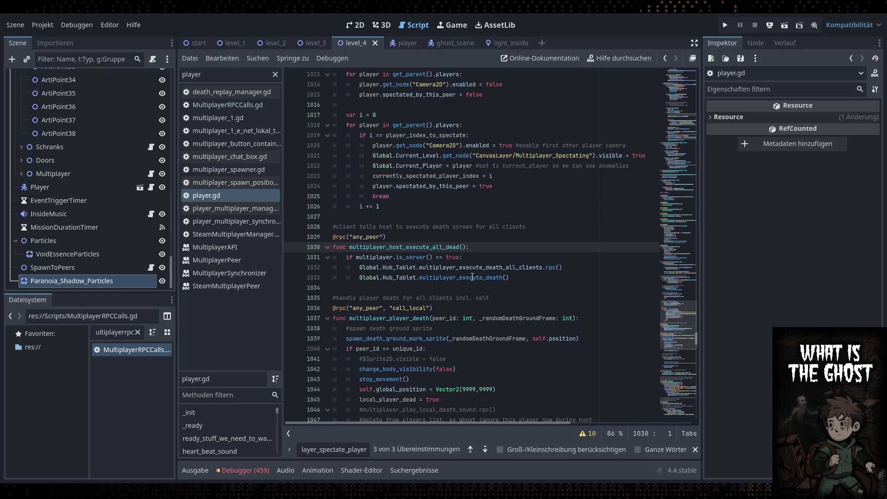
Go back from multiplayer_execute_death to multiplayer_spectate_player's definition at line 995 through the line 1057 call
double_click(459, 279)
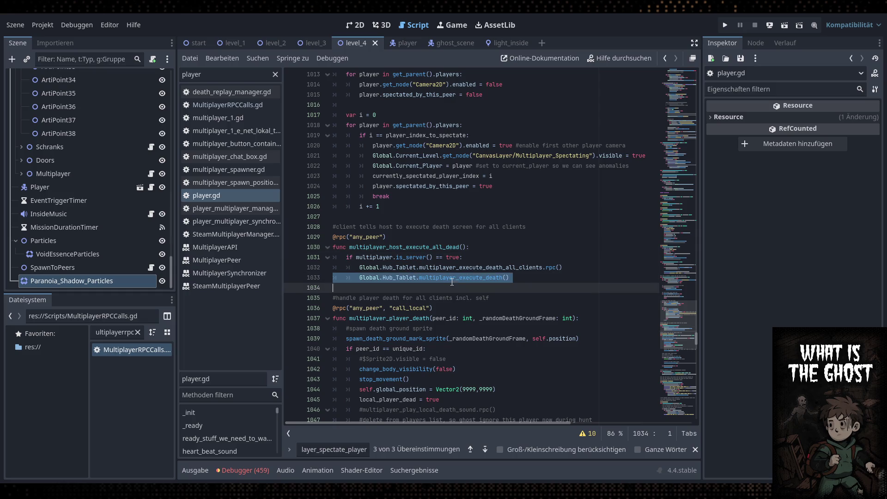
left_click(335, 450)
key("Return")
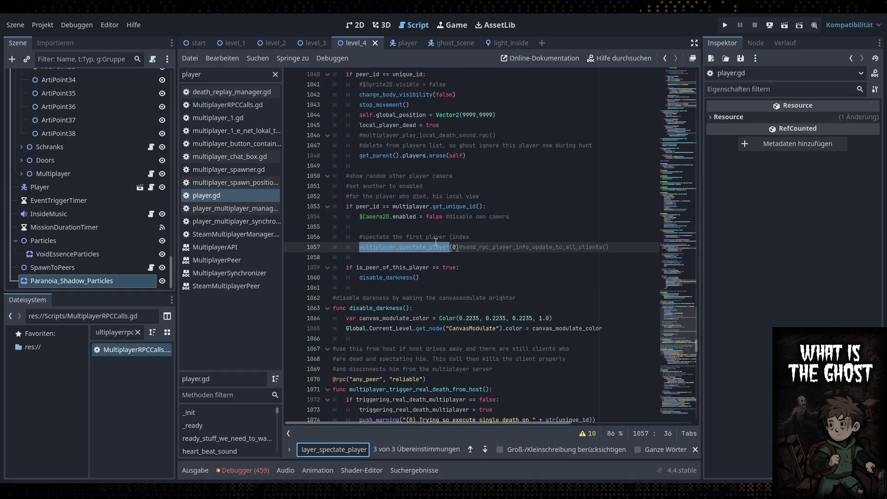
left_click(436, 246, "ctrl")
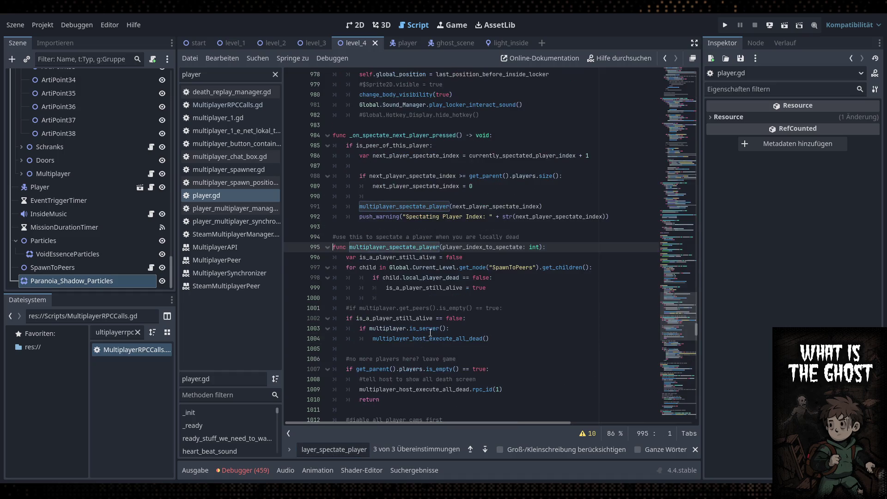
scroll(463, 280, "down", 2)
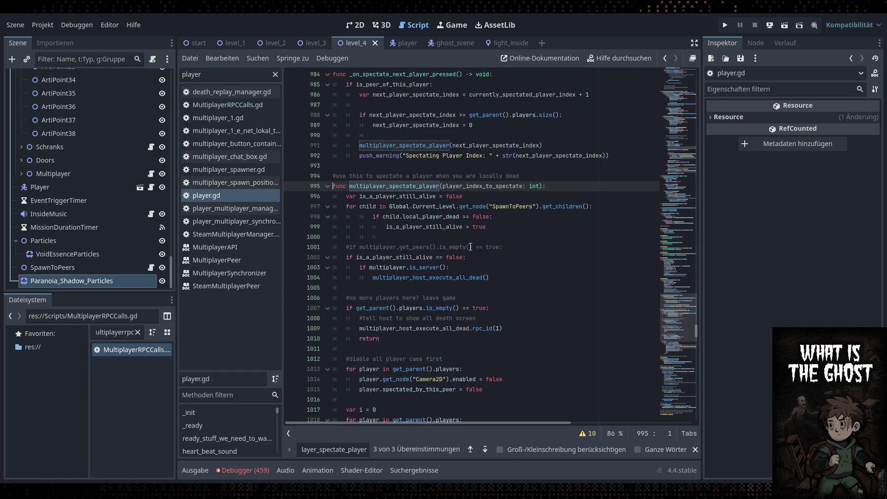
left_click(464, 269)
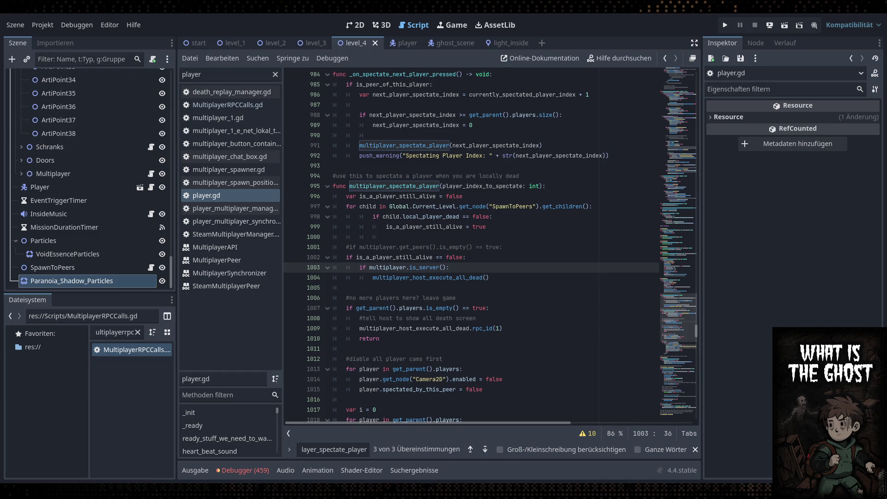
Review multiplayer_spectate_player again, then locate multiplayer_player_death at line 1037
left_click(500, 298)
left_click(500, 267)
left_click(454, 248)
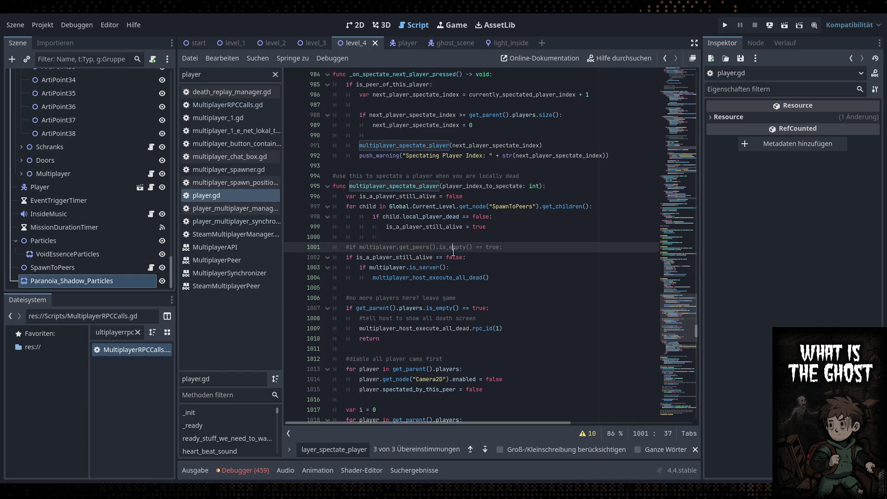
double_click(422, 186)
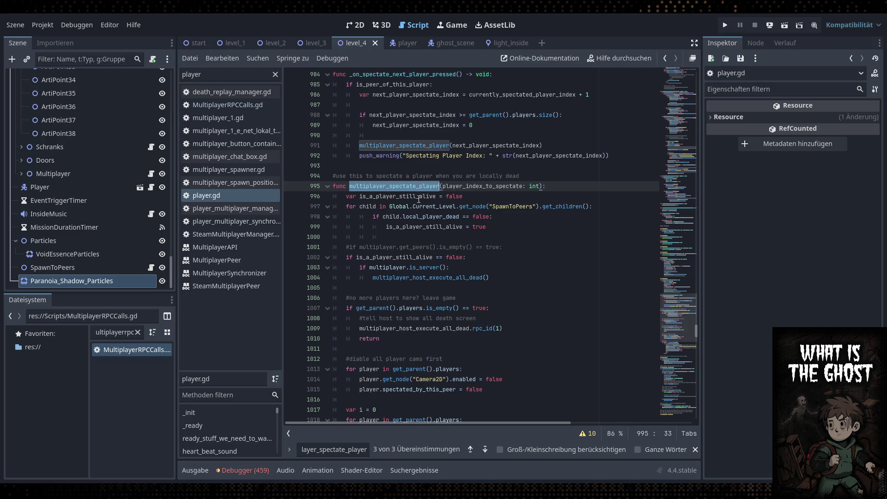
scroll(417, 184, "up", 5)
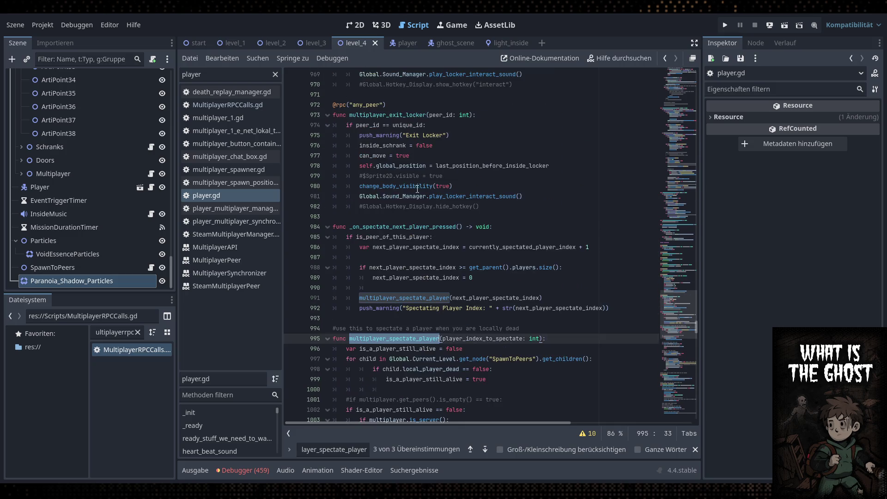
left_click(354, 455)
key("Return")
scroll(476, 221, "up", 3)
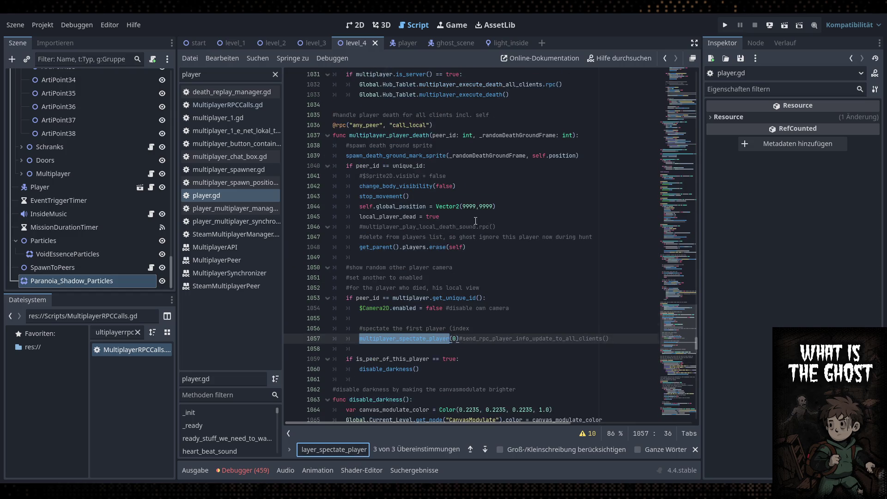
double_click(404, 135)
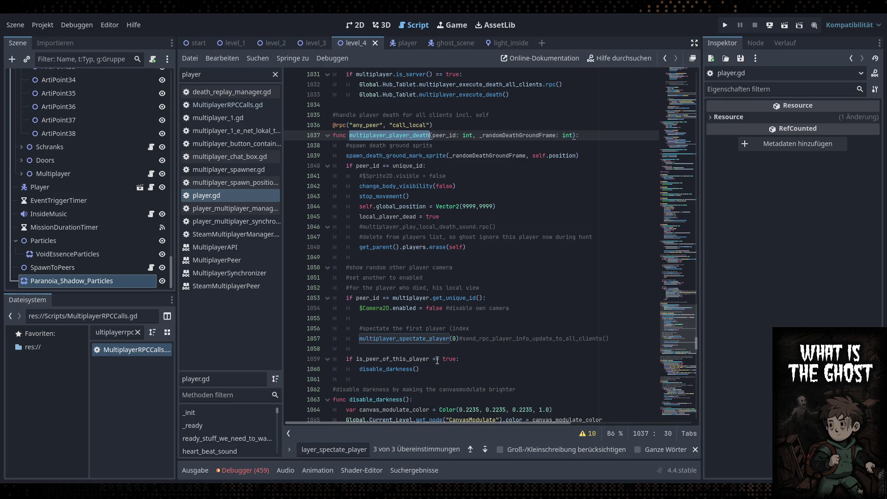
left_click(351, 449)
Move the is_peer_of_this_player disable_darkness check above the camera code, to lines 1050–1051
left_click_drag(425, 368, 348, 359)
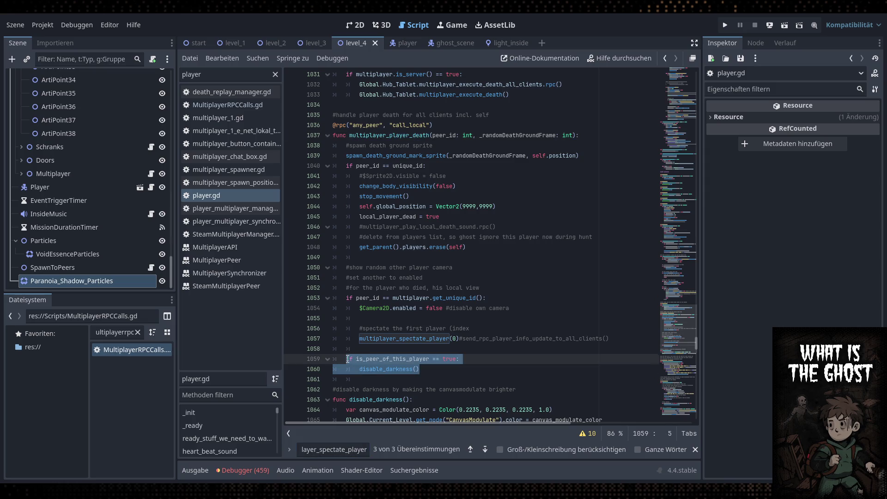
key("ctrl+x")
left_click(463, 257)
key("Return")
key("ctrl+v")
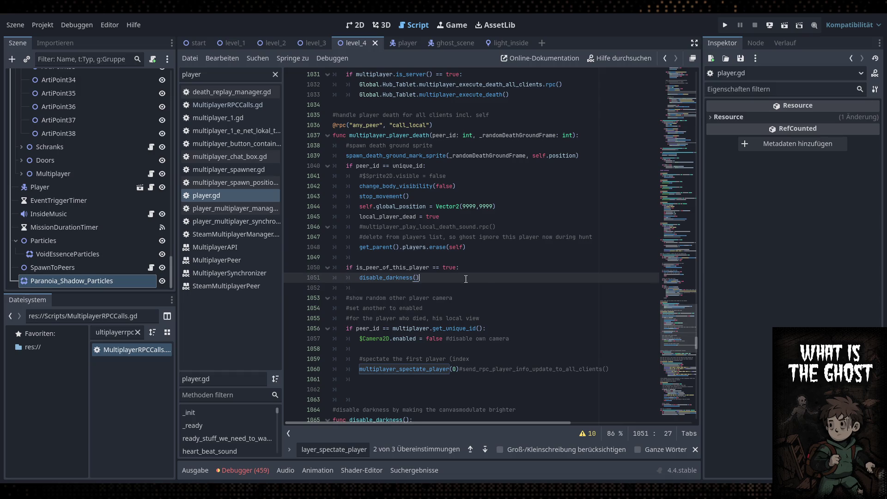
Delete the leftover blank lines 1061–1062
scroll(466, 280, "down", 1)
left_click(467, 278)
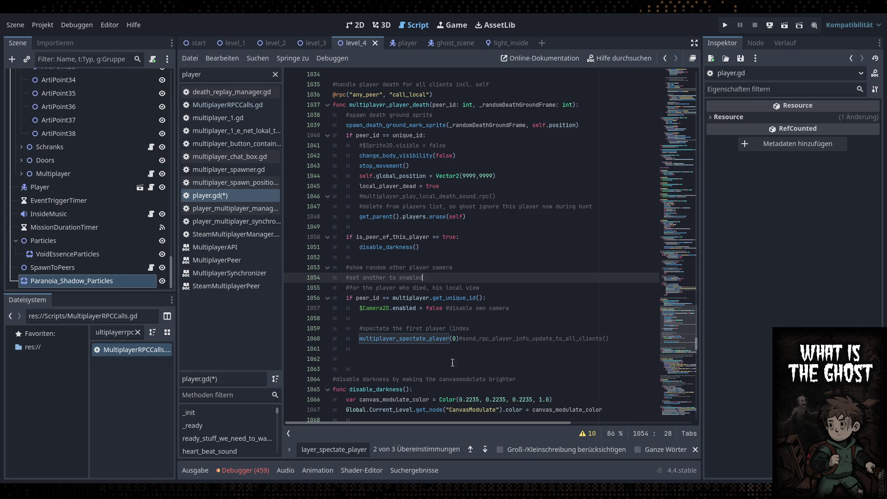
left_click_drag(452, 363, 333, 352)
key("BackSpace")
left_click(421, 340)
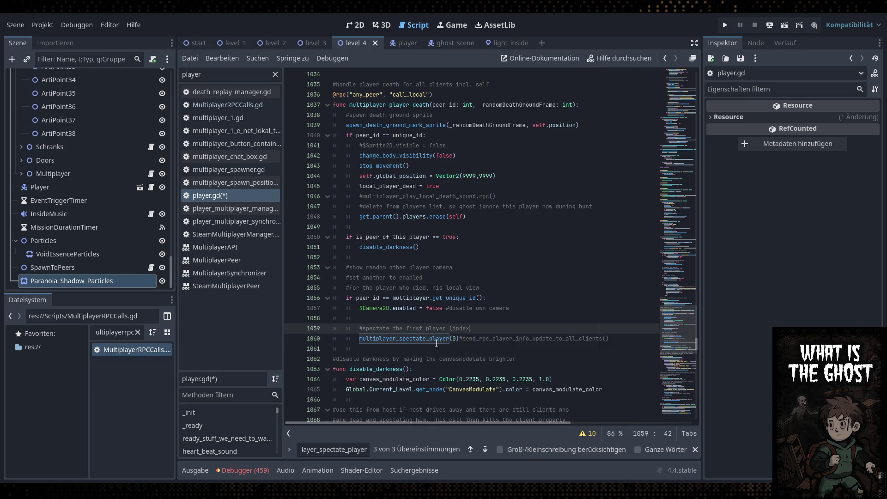